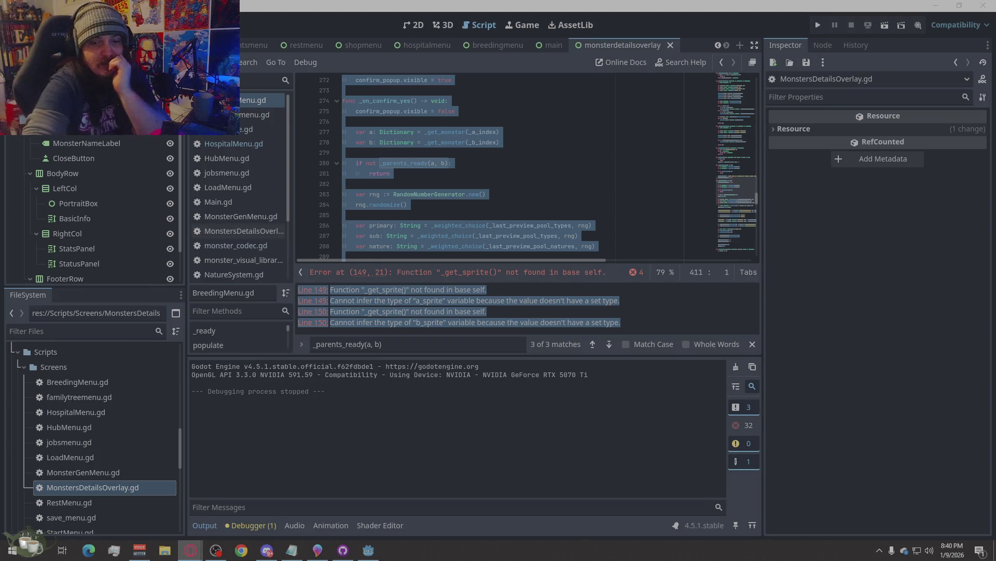
# Bring Paint 3D forward and try a pencil test stroke, then undo it
pyautogui.hotkey('alt', 'Tab')
pyautogui.click(263, 60)
pyautogui.click(340, 119)
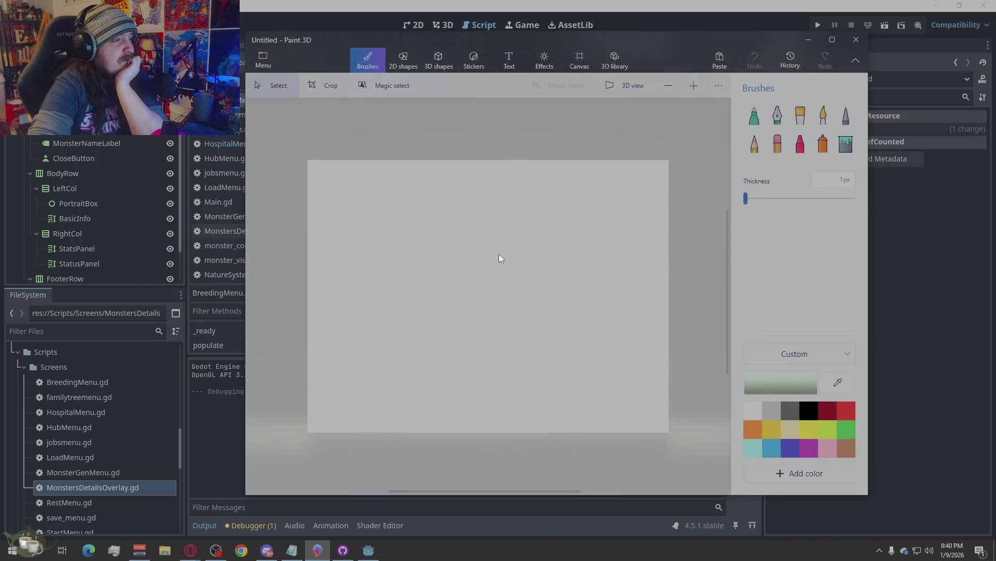
pyautogui.click(757, 146)
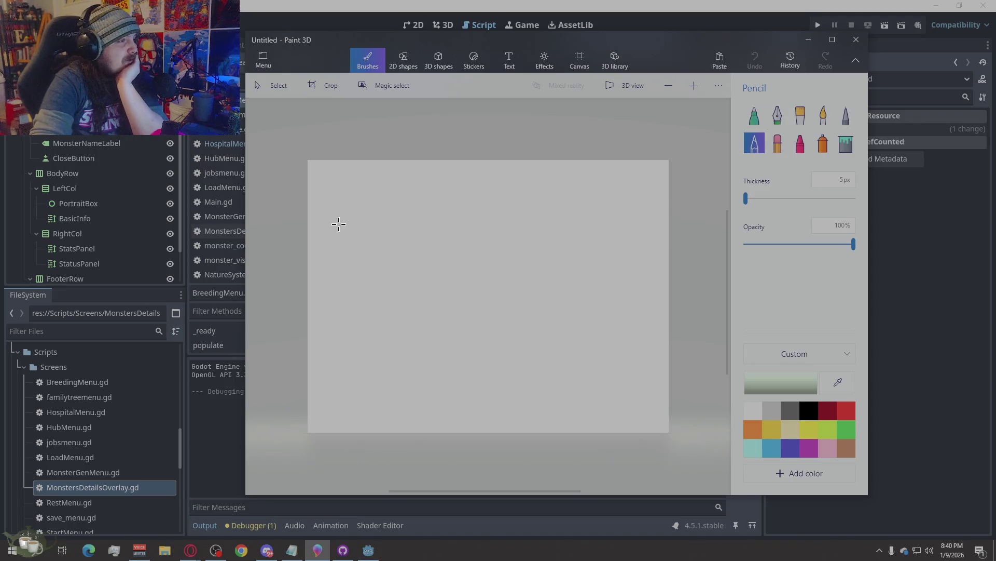
pyautogui.moveTo(386, 169); pyautogui.dragTo(347, 169)
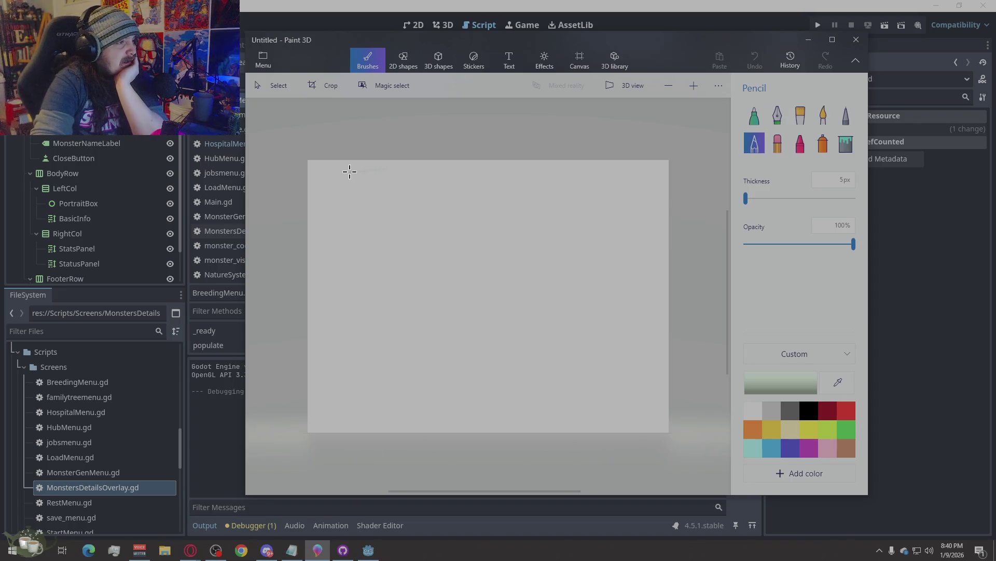
pyautogui.hotkey('ctrl', 'z')
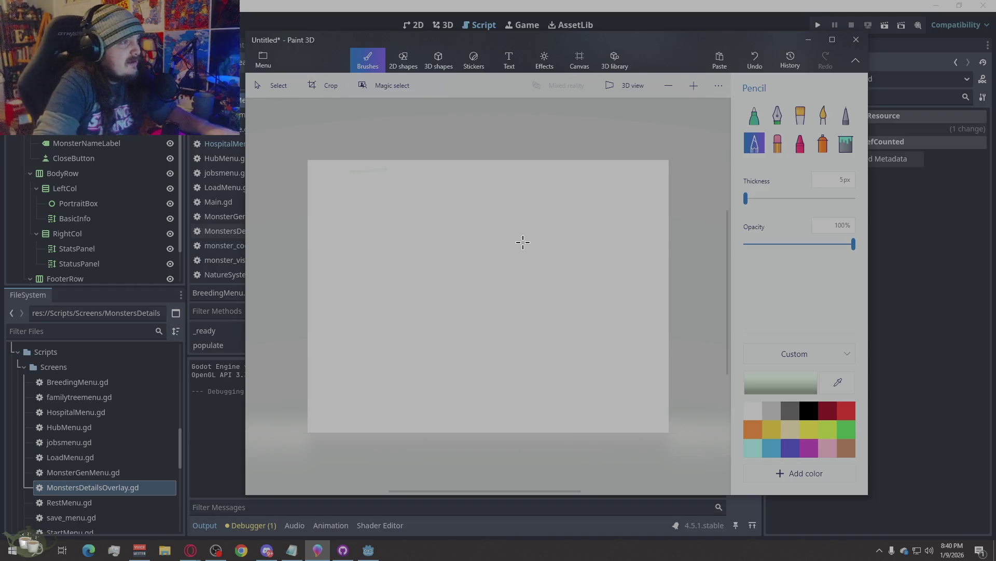
# Set the Pixel pen to 18px black and draw dashes along the canvas top
pyautogui.click(846, 115)
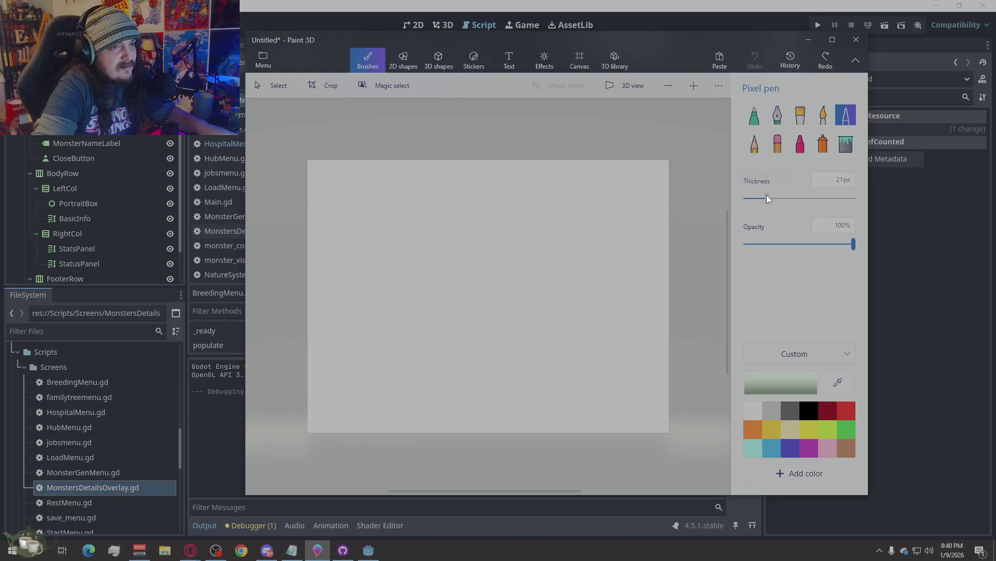
pyautogui.moveTo(764, 195); pyautogui.dragTo(764, 196)
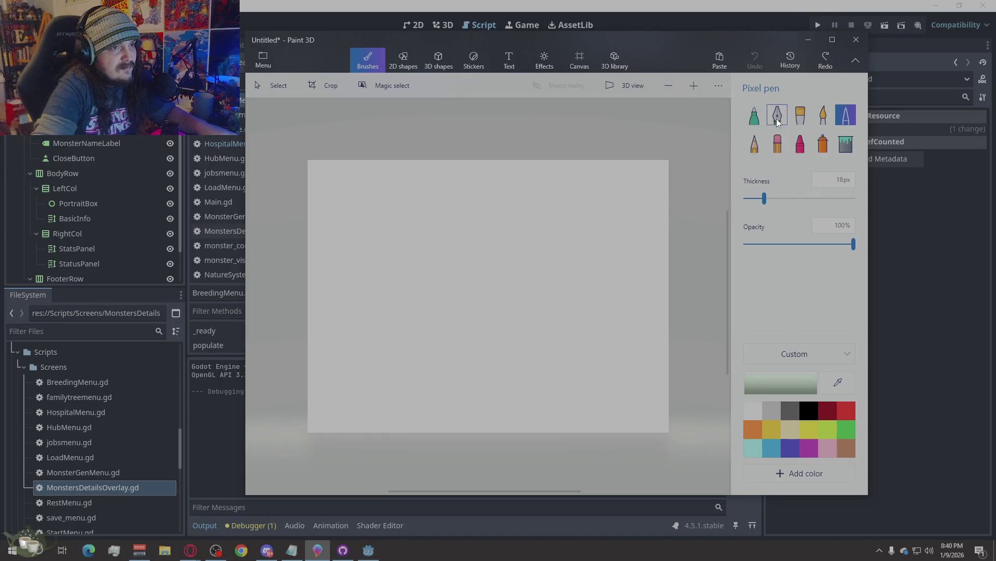
pyautogui.click(802, 405)
pyautogui.moveTo(384, 178)
pyautogui.mouseDown()
pyautogui.moveTo(326, 179)
pyautogui.moveTo(639, 175)
pyautogui.mouseUp()
pyautogui.hotkey('ctrl', 'z')
pyautogui.hotkey('ctrl', 'z')
# Draw a third top dash and a column of short dashes down the right edge
pyautogui.moveTo(517, 177)
pyautogui.mouseDown()
pyautogui.moveTo(651, 177)
pyautogui.moveTo(659, 217)
pyautogui.mouseUp()
pyautogui.hotkey('ctrl', 'z')
pyautogui.moveTo(625, 236); pyautogui.dragTo(656, 237)
pyautogui.moveTo(634, 257); pyautogui.dragTo(656, 258)
pyautogui.moveTo(625, 280)
pyautogui.mouseDown()
pyautogui.moveTo(652, 280)
pyautogui.moveTo(656, 366)
pyautogui.moveTo(668, 398)
pyautogui.mouseUp()
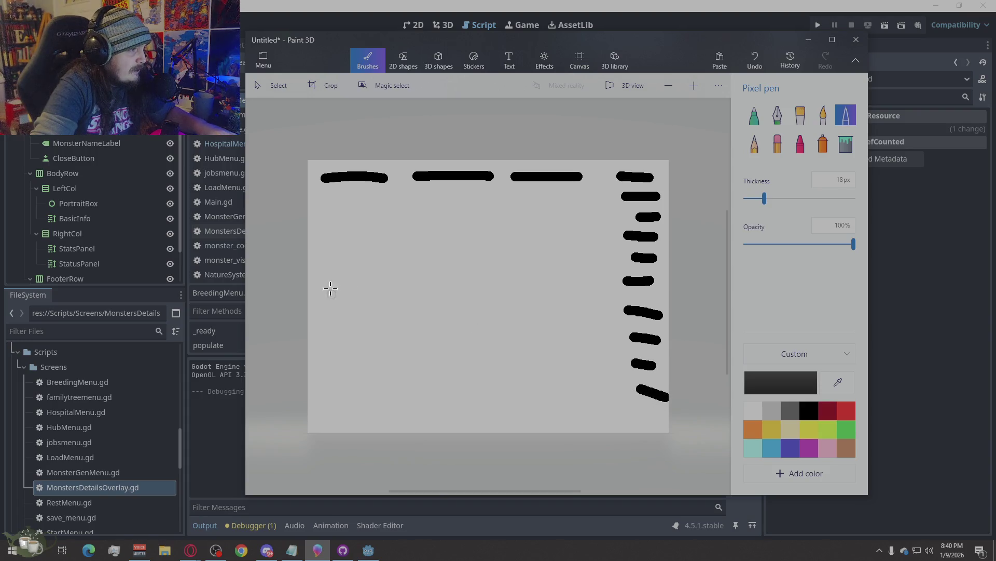
# Draw two side-by-side boxes and start the wide bar beneath them
pyautogui.moveTo(329, 277)
pyautogui.mouseDown()
pyautogui.moveTo(329, 347)
pyautogui.moveTo(459, 359)
pyautogui.moveTo(472, 296)
pyautogui.moveTo(440, 272)
pyautogui.moveTo(340, 273)
pyautogui.mouseUp()
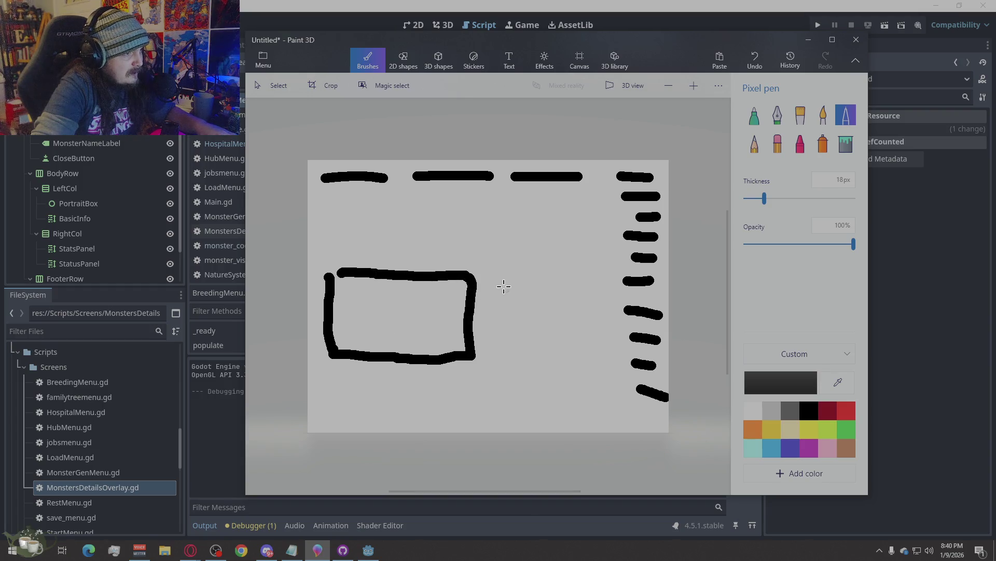
pyautogui.moveTo(485, 272)
pyautogui.mouseDown()
pyautogui.moveTo(492, 357)
pyautogui.moveTo(605, 350)
pyautogui.moveTo(601, 276)
pyautogui.moveTo(482, 267)
pyautogui.mouseUp()
pyautogui.moveTo(340, 363)
pyautogui.mouseDown()
pyautogui.moveTo(329, 415)
pyautogui.moveTo(627, 417)
pyautogui.moveTo(569, 368)
pyautogui.moveTo(313, 375)
pyautogui.mouseUp()
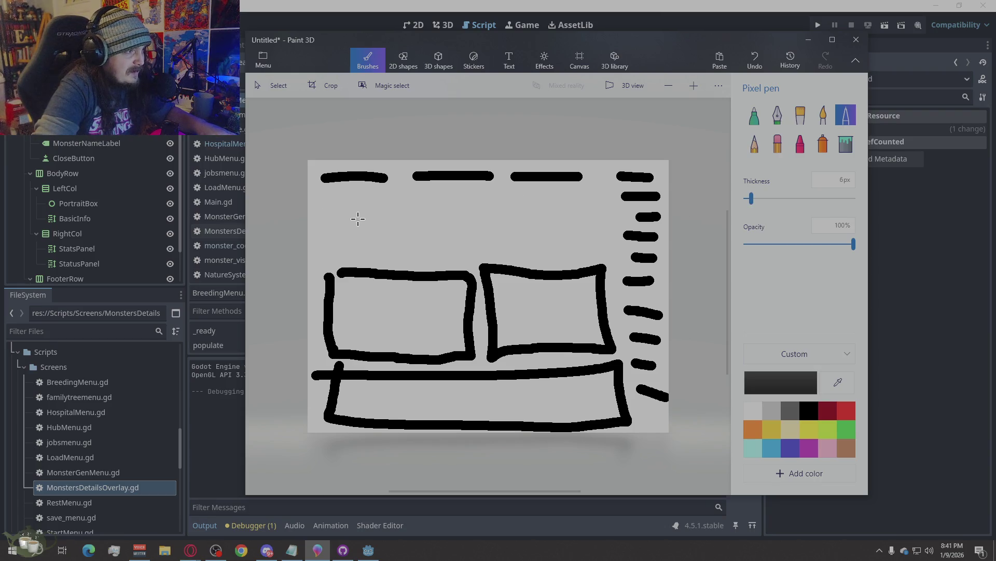
# Draw a thin sloping outline above the boxes with a small oval and loops
pyautogui.moveTo(356, 212)
pyautogui.mouseDown()
pyautogui.moveTo(315, 242)
pyautogui.moveTo(317, 260)
pyautogui.mouseUp()
pyautogui.moveTo(360, 210)
pyautogui.mouseDown()
pyautogui.moveTo(602, 206)
pyautogui.moveTo(613, 256)
pyautogui.mouseUp()
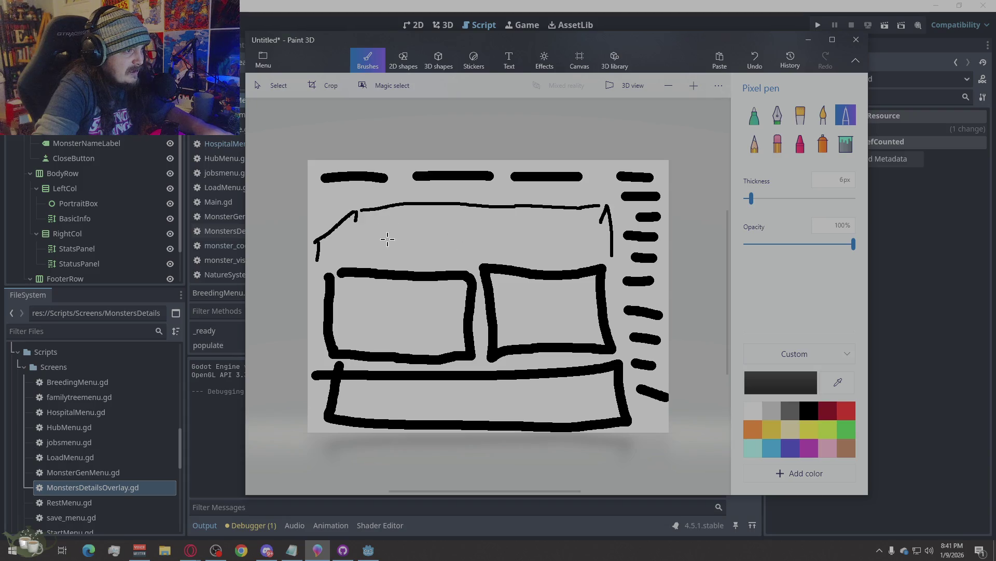
pyautogui.moveTo(378, 221); pyautogui.dragTo(418, 253)
pyautogui.moveTo(469, 217); pyautogui.dragTo(478, 223)
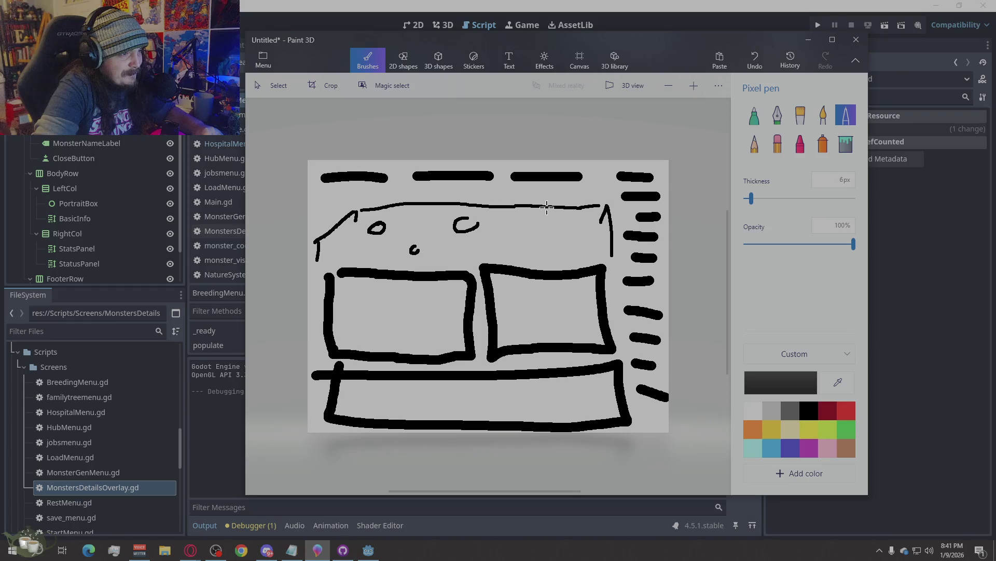
# Draw a small house with a roof, window and door at the upper right
pyautogui.moveTo(547, 207)
pyautogui.mouseDown()
pyautogui.moveTo(546, 257)
pyautogui.moveTo(560, 190)
pyautogui.moveTo(616, 214)
pyautogui.mouseUp()
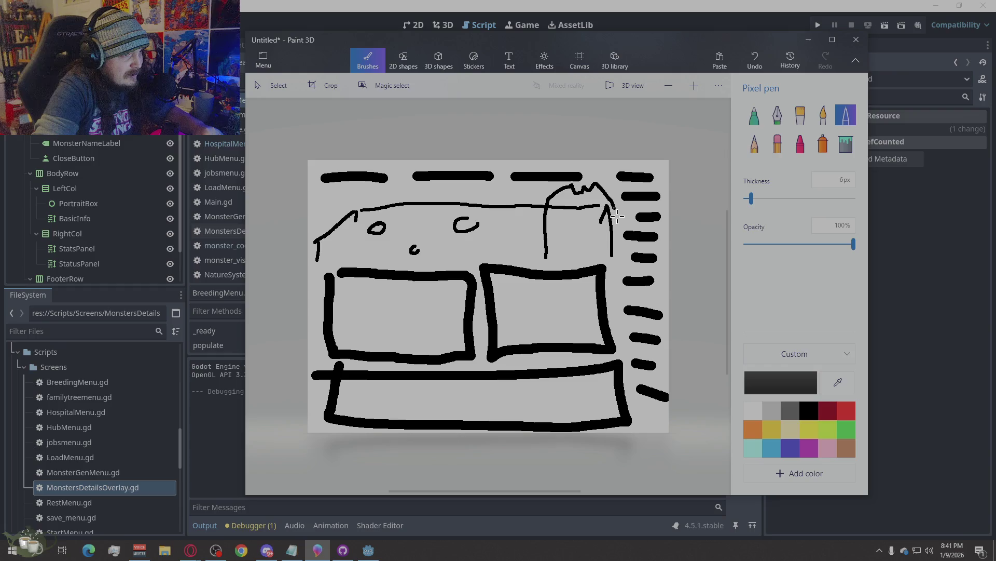
pyautogui.moveTo(549, 207); pyautogui.dragTo(615, 208)
pyautogui.moveTo(549, 255); pyautogui.dragTo(612, 254)
pyautogui.moveTo(559, 220)
pyautogui.mouseDown()
pyautogui.moveTo(572, 229)
pyautogui.moveTo(560, 219)
pyautogui.mouseUp()
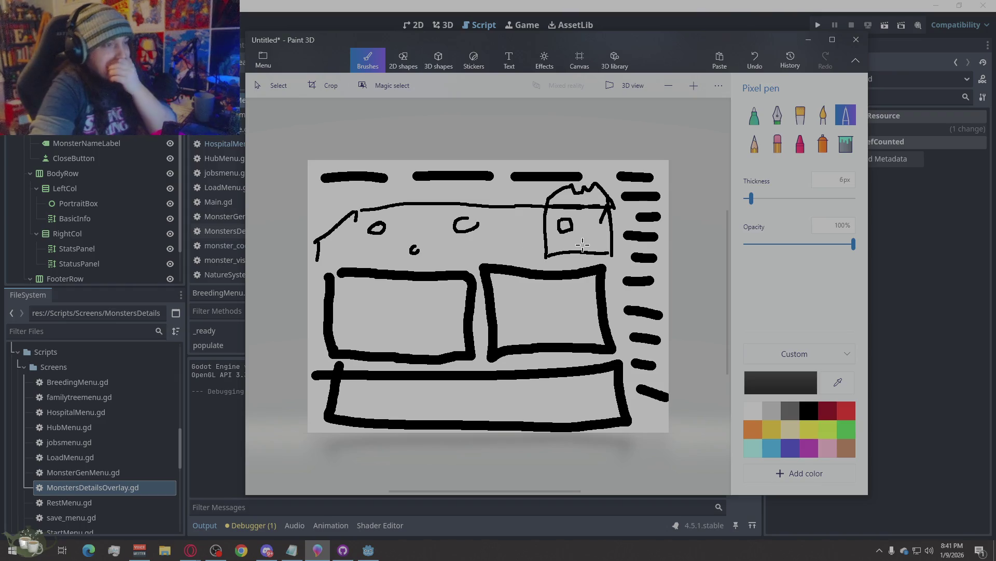
pyautogui.moveTo(575, 252)
pyautogui.mouseDown()
pyautogui.moveTo(592, 235)
pyautogui.moveTo(591, 253)
pyautogui.mouseUp()
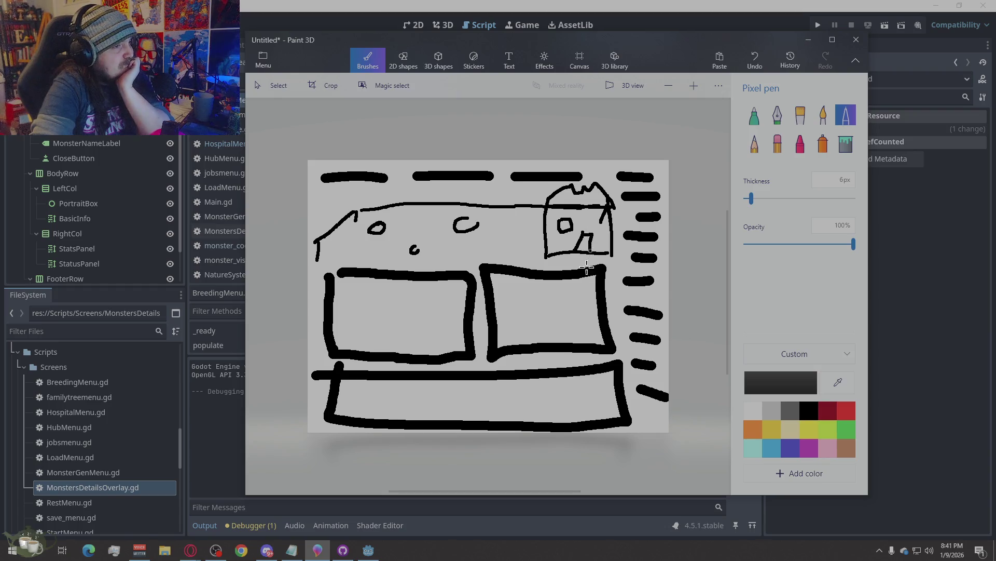
# Add more small loops, close them into ovals, and switch to dark red
pyautogui.moveTo(422, 217)
pyautogui.mouseDown()
pyautogui.moveTo(426, 226)
pyautogui.moveTo(432, 218)
pyautogui.mouseUp()
pyautogui.moveTo(508, 246)
pyautogui.mouseDown()
pyautogui.moveTo(515, 233)
pyautogui.moveTo(506, 244)
pyautogui.mouseUp()
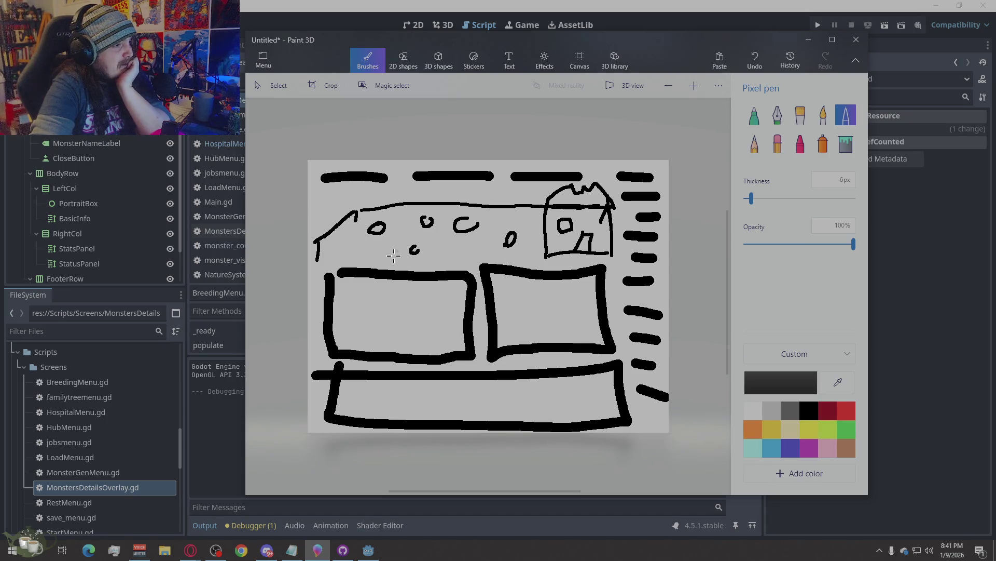
pyautogui.moveTo(375, 246); pyautogui.dragTo(371, 245)
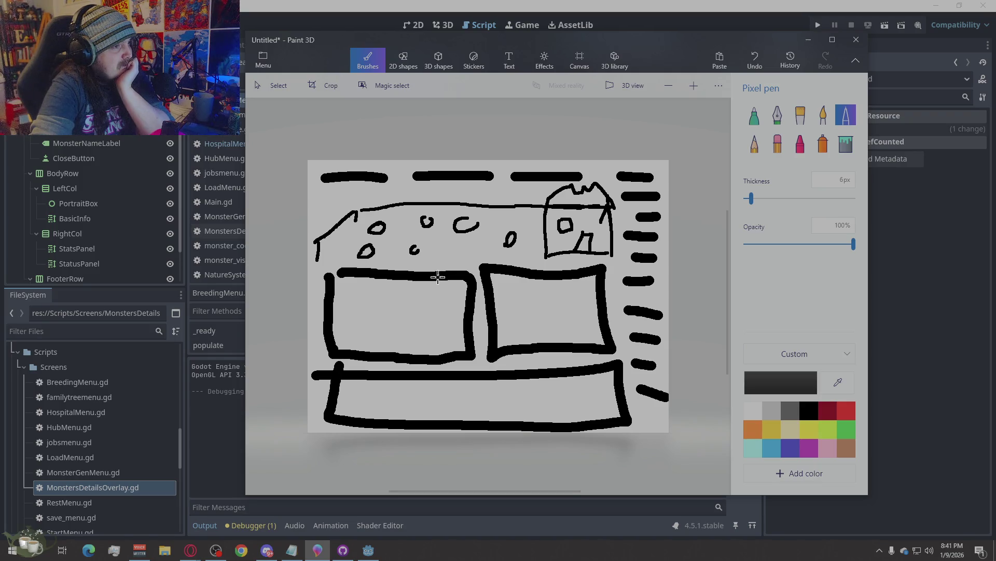
pyautogui.moveTo(413, 252); pyautogui.dragTo(417, 246)
pyautogui.moveTo(478, 226); pyautogui.dragTo(471, 216)
pyautogui.click(833, 410)
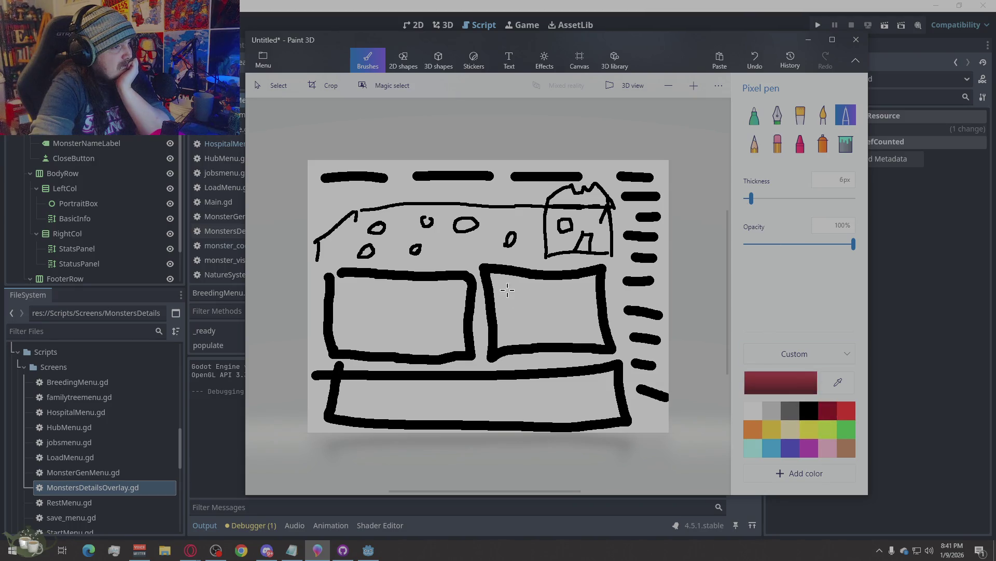
# Fill the right oval red, then at 22px thickness fill the large oval green
pyautogui.moveTo(519, 232)
pyautogui.mouseDown()
pyautogui.moveTo(508, 244)
pyautogui.moveTo(512, 235)
pyautogui.moveTo(524, 240)
pyautogui.moveTo(518, 247)
pyautogui.moveTo(513, 235)
pyautogui.mouseUp()
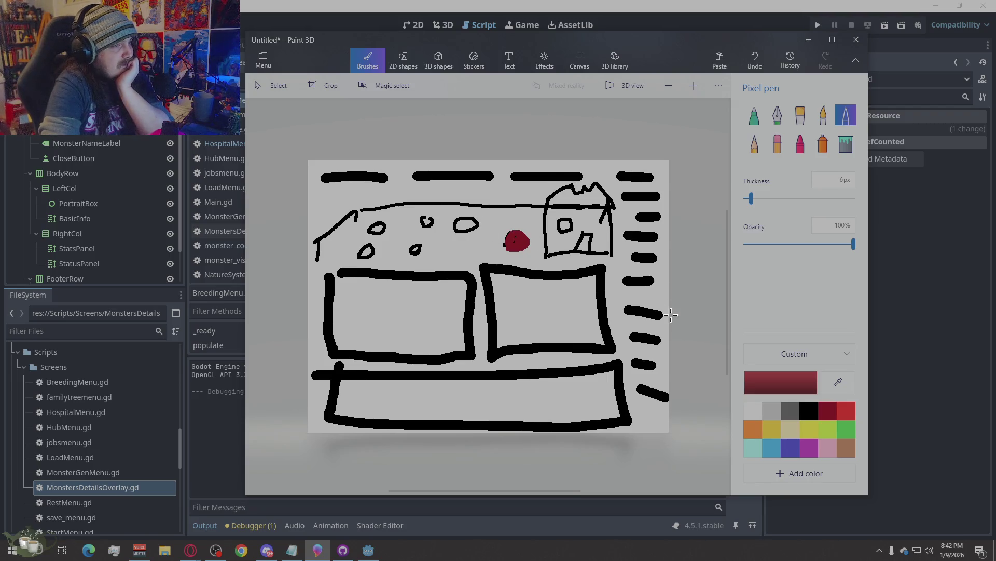
pyautogui.moveTo(523, 243)
pyautogui.mouseDown()
pyautogui.moveTo(512, 233)
pyautogui.moveTo(508, 251)
pyautogui.moveTo(525, 244)
pyautogui.moveTo(517, 231)
pyautogui.moveTo(501, 241)
pyautogui.moveTo(524, 241)
pyautogui.moveTo(508, 236)
pyautogui.moveTo(514, 252)
pyautogui.mouseUp()
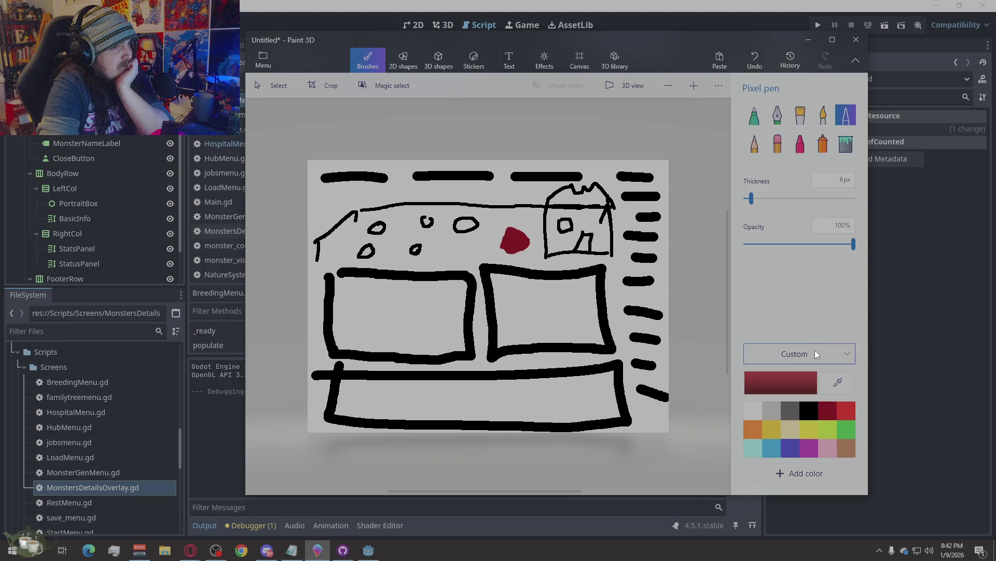
pyautogui.moveTo(767, 200); pyautogui.dragTo(769, 199)
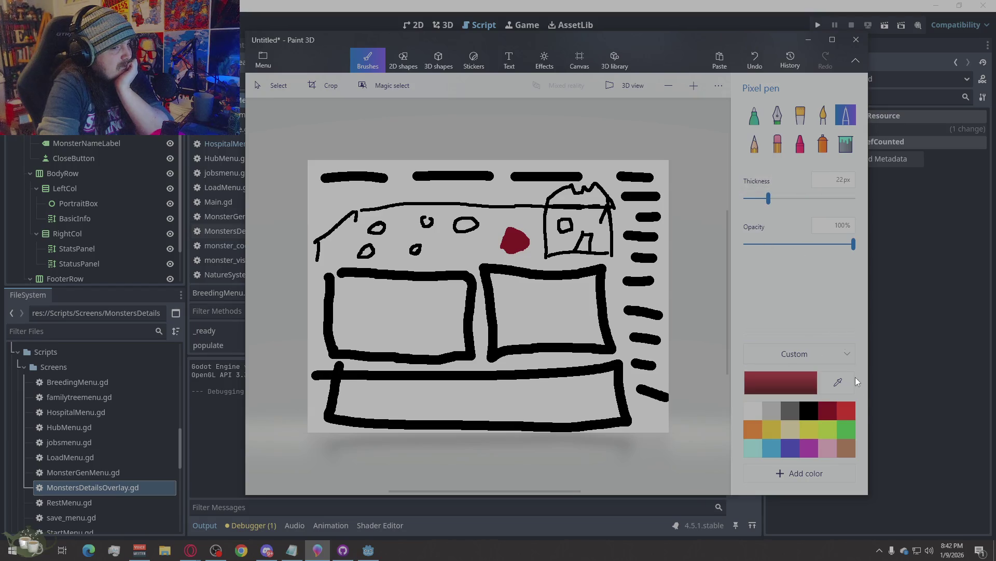
pyautogui.click(847, 429)
pyautogui.moveTo(466, 223)
pyautogui.mouseDown()
pyautogui.moveTo(459, 228)
pyautogui.moveTo(474, 224)
pyautogui.moveTo(463, 215)
pyautogui.moveTo(454, 228)
pyautogui.moveTo(469, 229)
pyautogui.mouseUp()
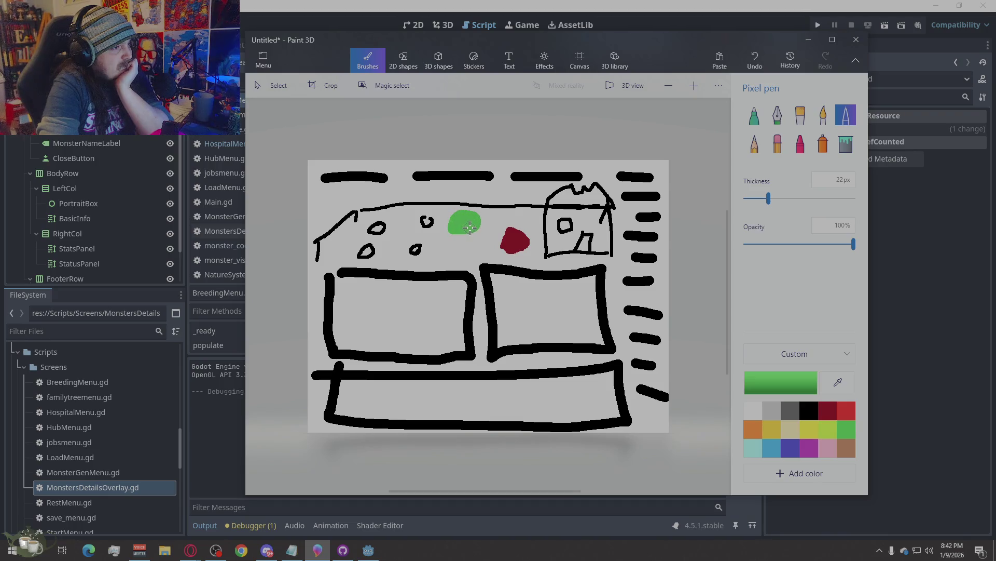
# Fill other small ovals yellow and beige, then choose pink and gold colours
pyautogui.click(814, 428)
pyautogui.moveTo(427, 220); pyautogui.dragTo(424, 219)
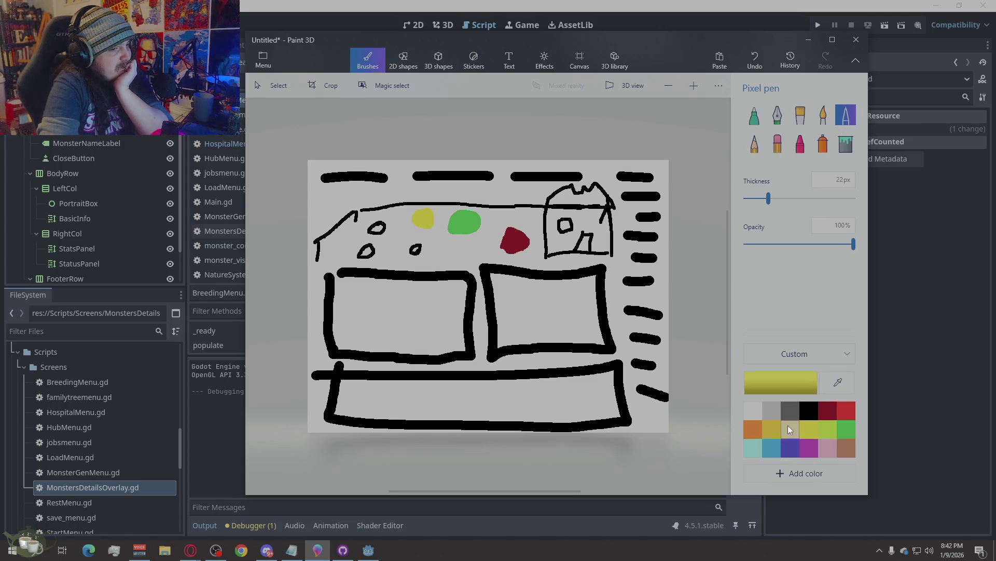
pyautogui.moveTo(410, 252)
pyautogui.mouseDown()
pyautogui.moveTo(424, 243)
pyautogui.moveTo(380, 225)
pyautogui.moveTo(368, 254)
pyautogui.mouseUp()
pyautogui.click(829, 447)
pyautogui.click(772, 428)
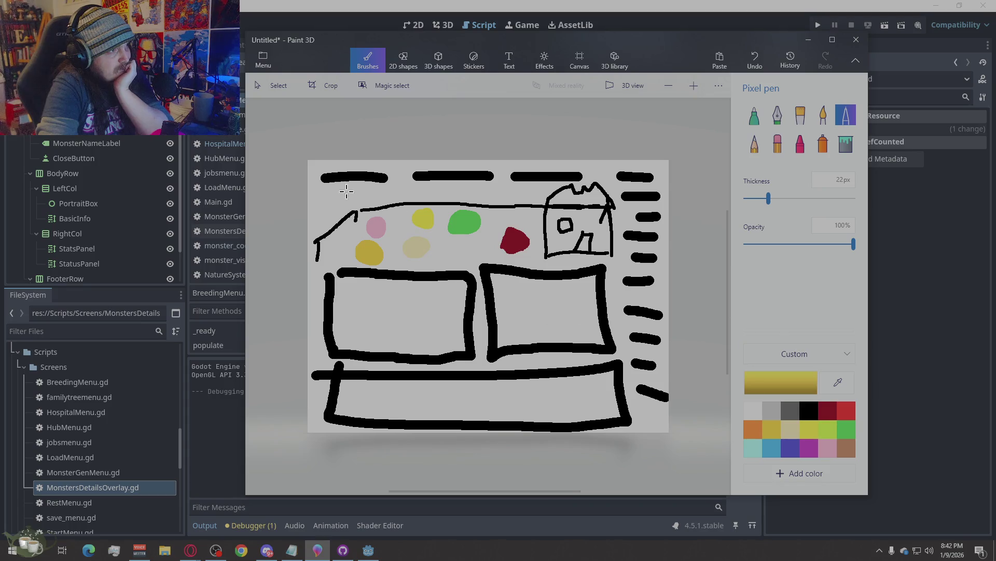
# Save a copy of the sketch as an image
pyautogui.click(263, 59)
pyautogui.click(323, 188)
pyautogui.click(456, 134)
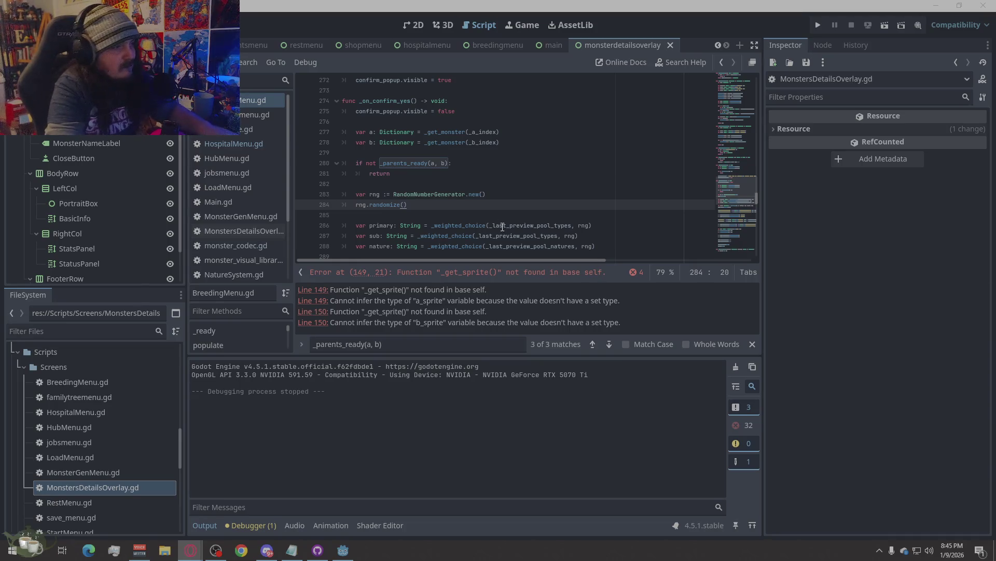
# Replace all of MonstersDetailsOverlay.gd with the pasted updated code and save it
pyautogui.rightClick(434, 197)
pyautogui.click(451, 308)
pyautogui.hotkey('ctrl', 'v')
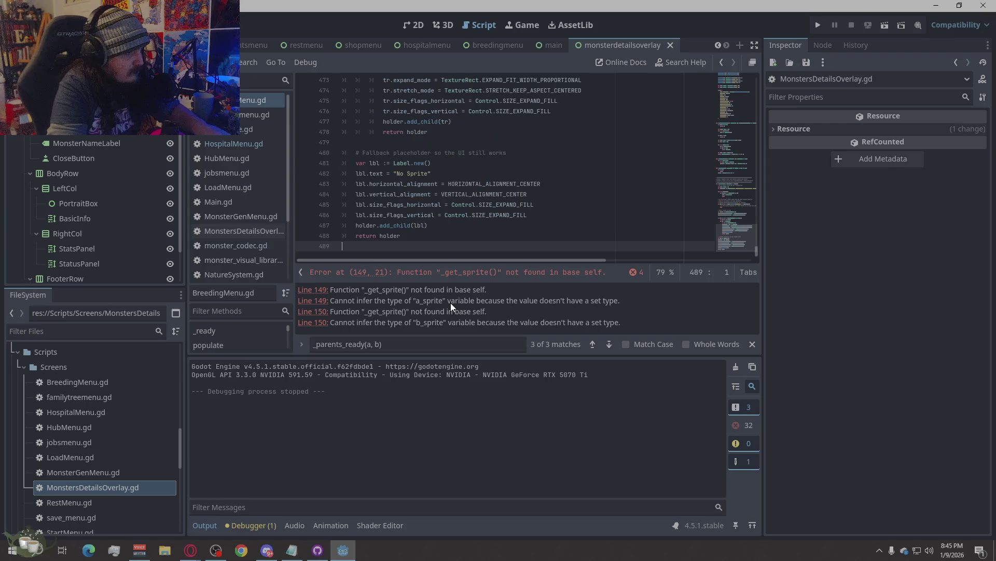
pyautogui.hotkey('ctrl', 's')
pyautogui.click(634, 326)
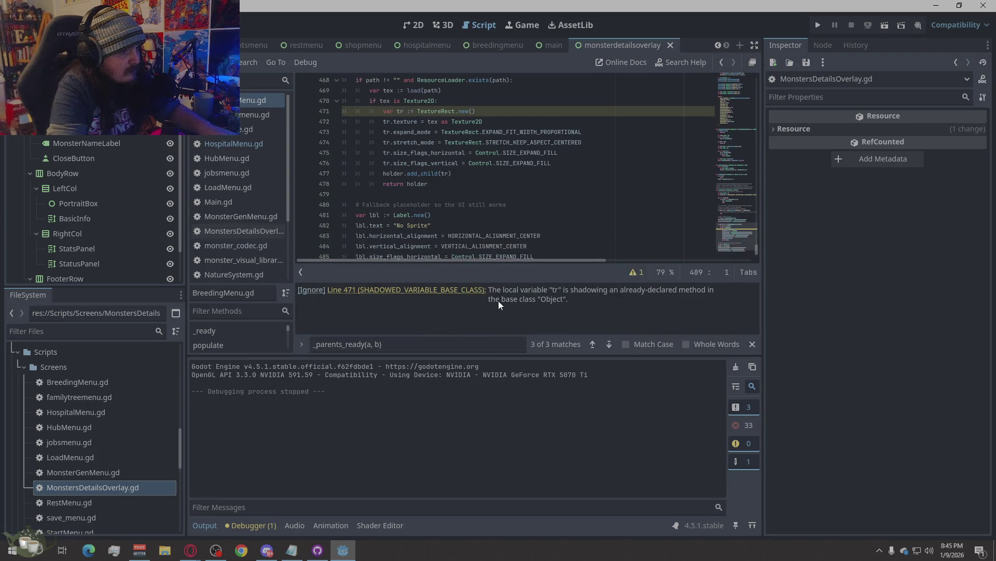
# Copy the line 471 shadowed-variable warning text and launch the project
pyautogui.click(455, 290)
pyautogui.doubleClick(456, 289)
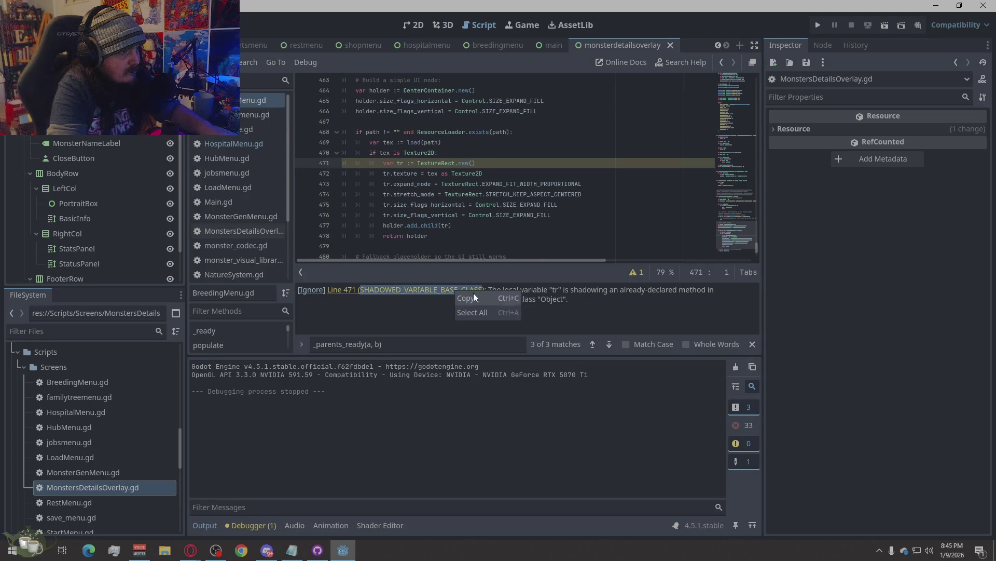
pyautogui.click(489, 298)
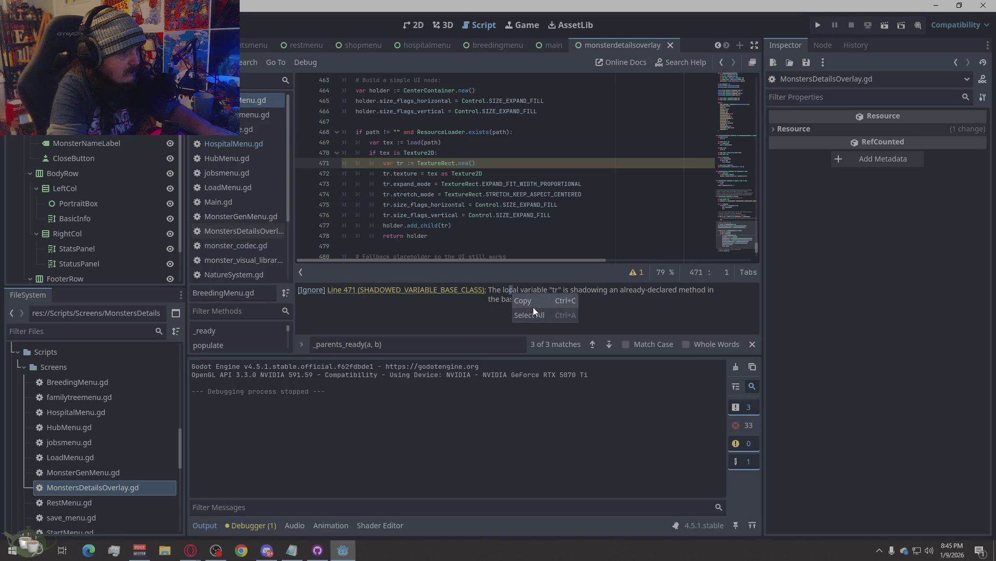
pyautogui.rightClick(623, 310)
pyautogui.click(639, 329)
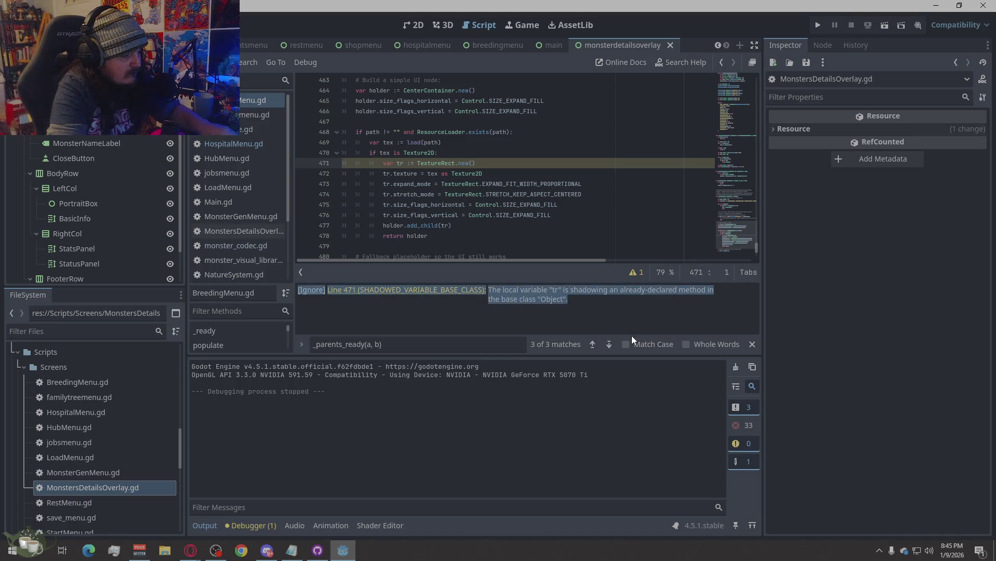
pyautogui.hotkey('alt', 'Tab')
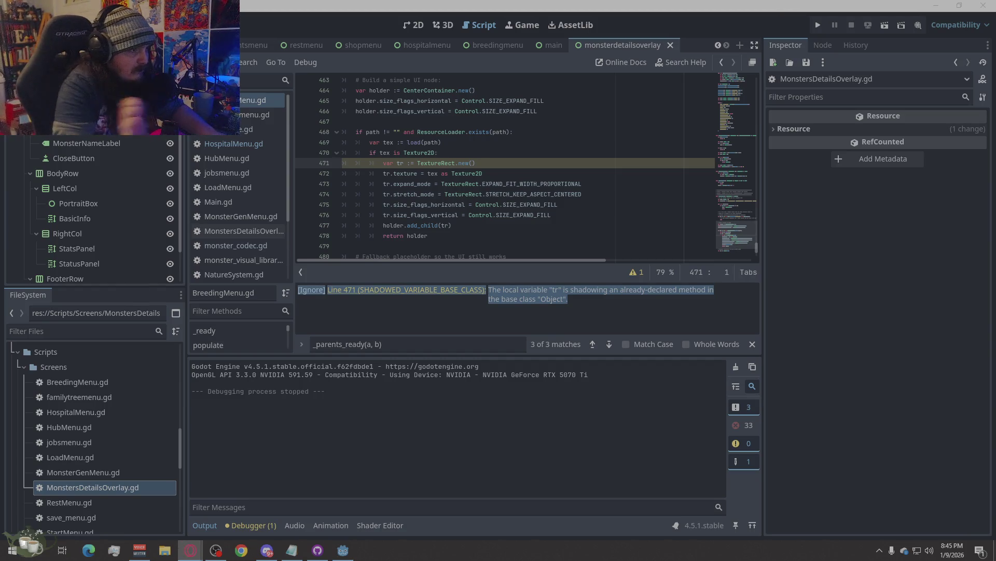
pyautogui.click(818, 25)
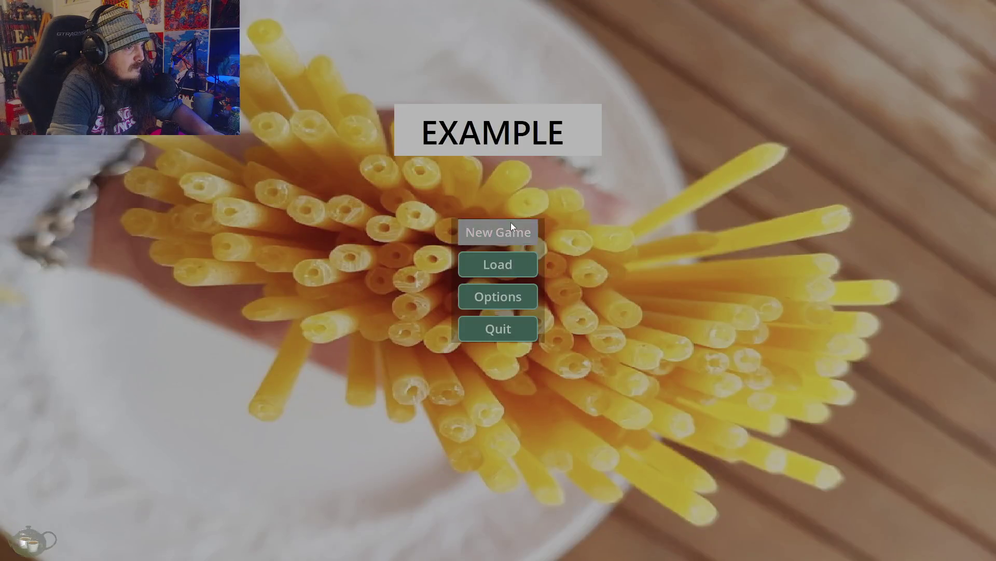
# Start a game, check Breeding, and generate a monster at the Monster Shrine into the roster
pyautogui.click(509, 229)
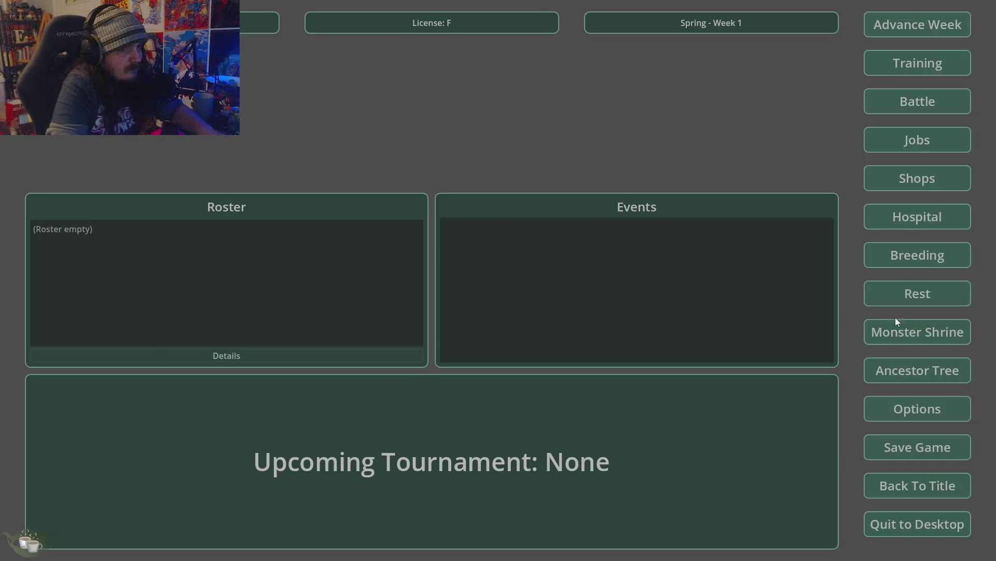
pyautogui.click(915, 255)
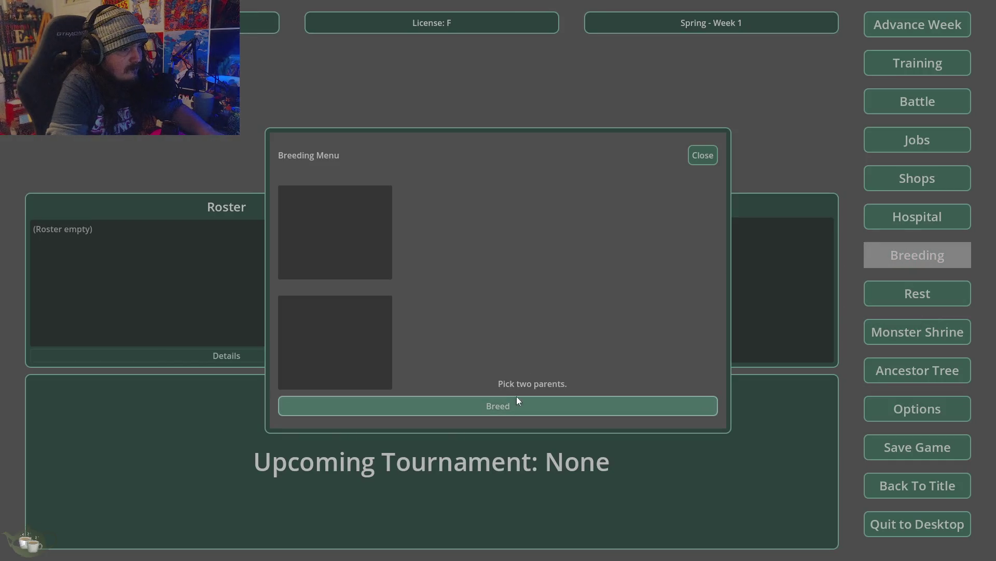
pyautogui.click(713, 154)
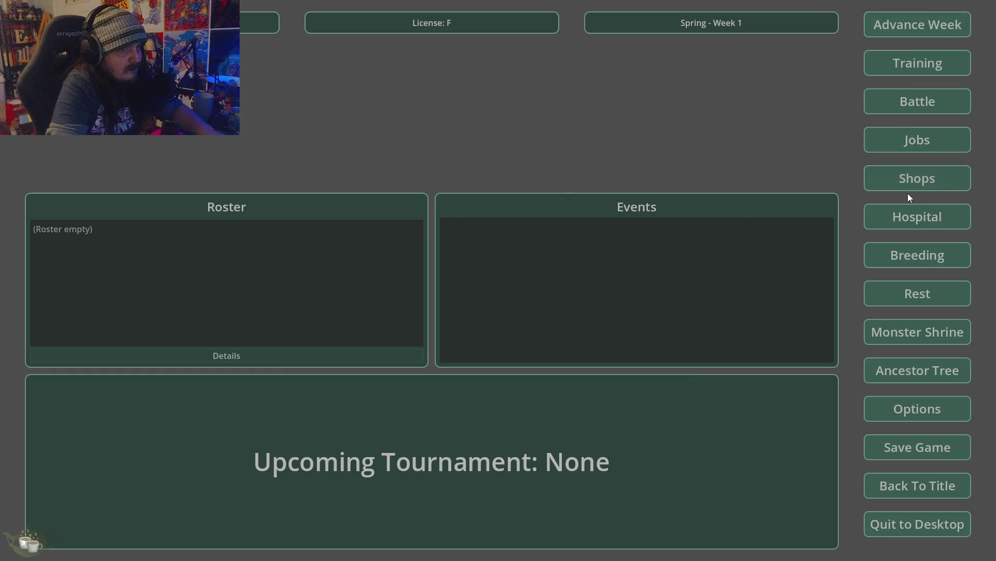
pyautogui.click(915, 333)
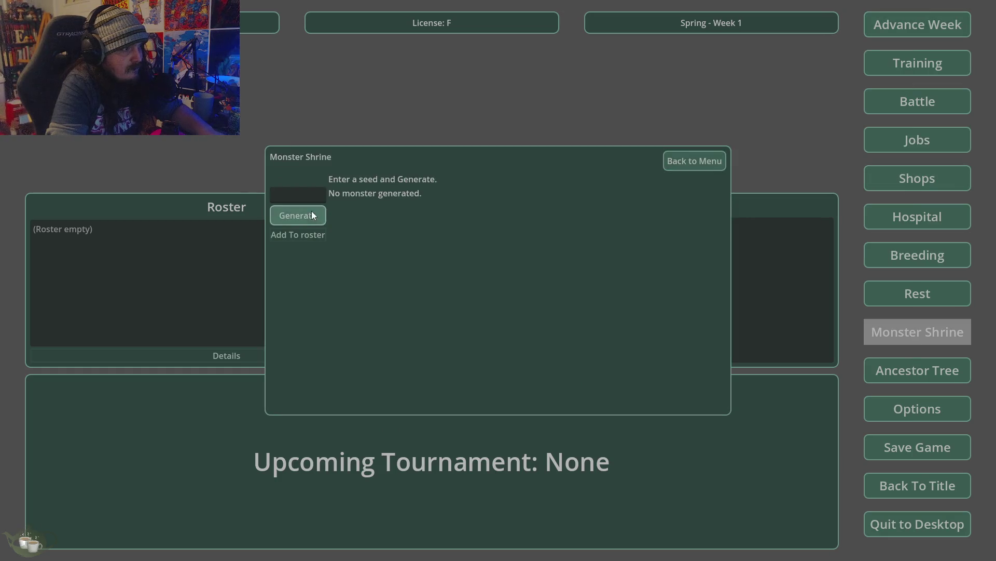
pyautogui.click(312, 214)
pyautogui.click(308, 239)
# Receive the Imp/Ghost baby from the Hospital nursery, then request a week advance
pyautogui.click(150, 228)
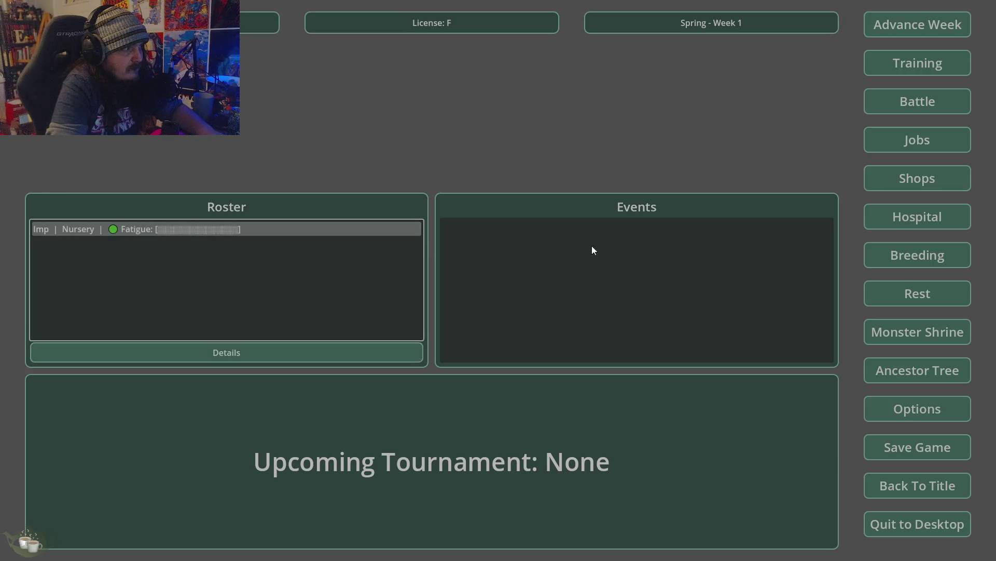
pyautogui.click(936, 222)
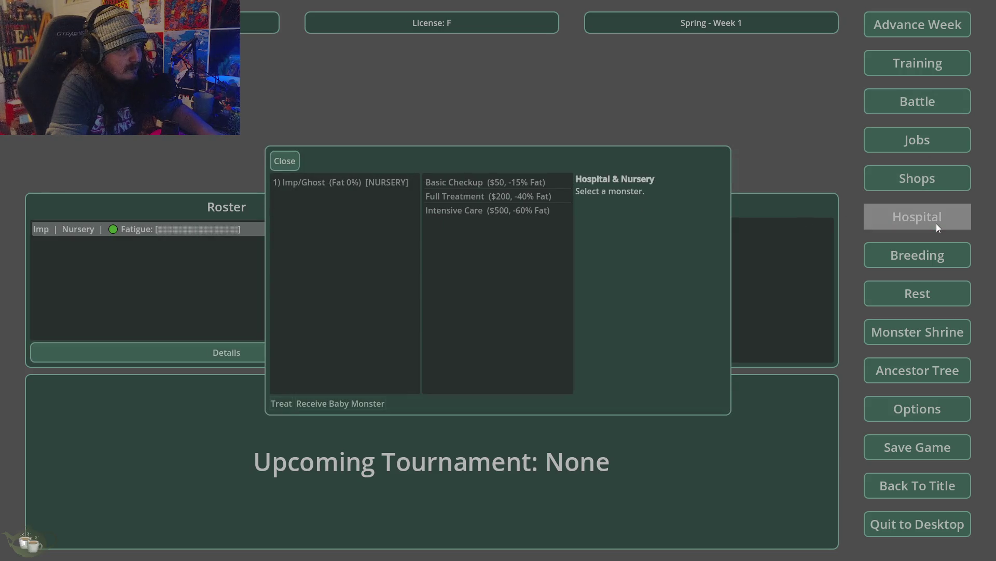
pyautogui.click(356, 182)
pyautogui.click(341, 404)
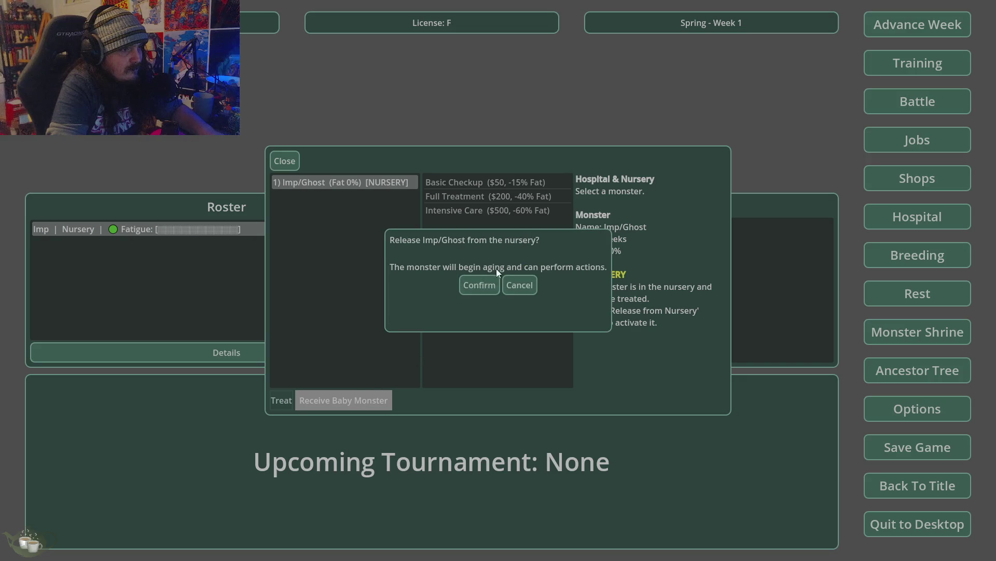
pyautogui.click(479, 284)
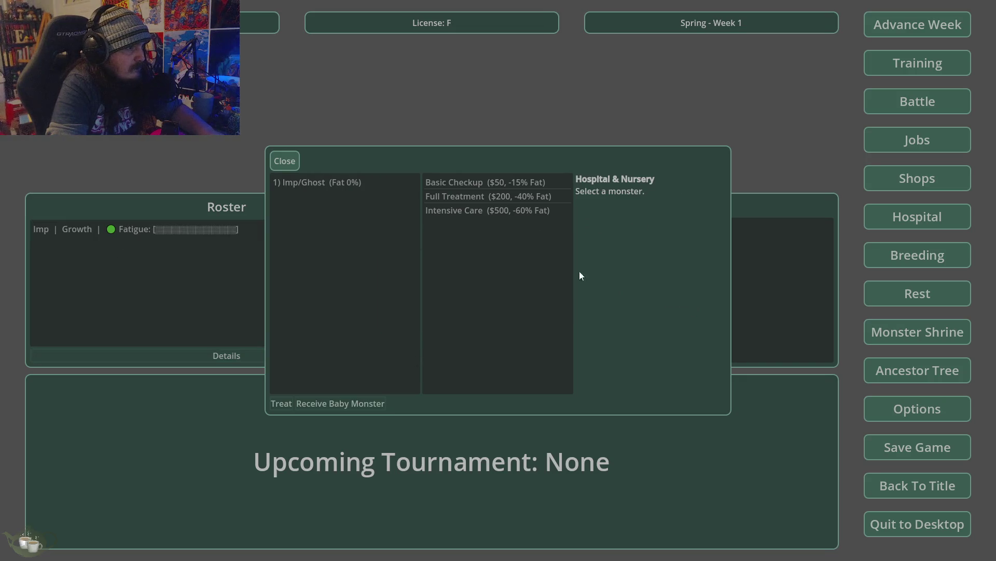
pyautogui.click(287, 161)
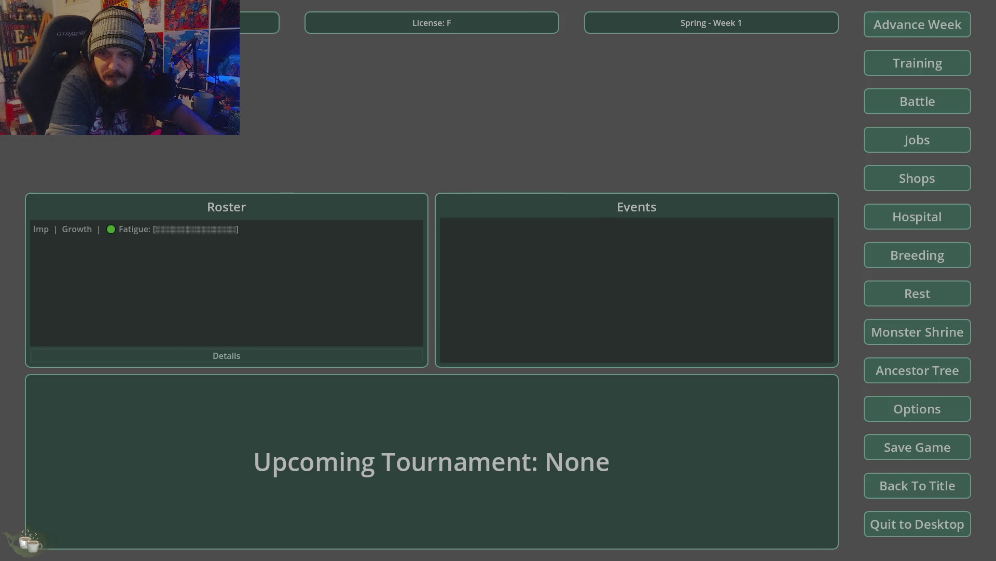
pyautogui.click(921, 33)
# Confirm week advances repeatedly until the calendar reaches Summer Week 6
pyautogui.click(485, 303)
pyautogui.click(893, 28)
pyautogui.click(473, 307)
pyautogui.click(914, 27)
pyautogui.click(476, 306)
pyautogui.click(918, 24)
pyautogui.click(478, 305)
pyautogui.click(917, 24)
pyautogui.click(470, 310)
# Cancel a further week advance and show the Imp's details and stats
pyautogui.click(893, 28)
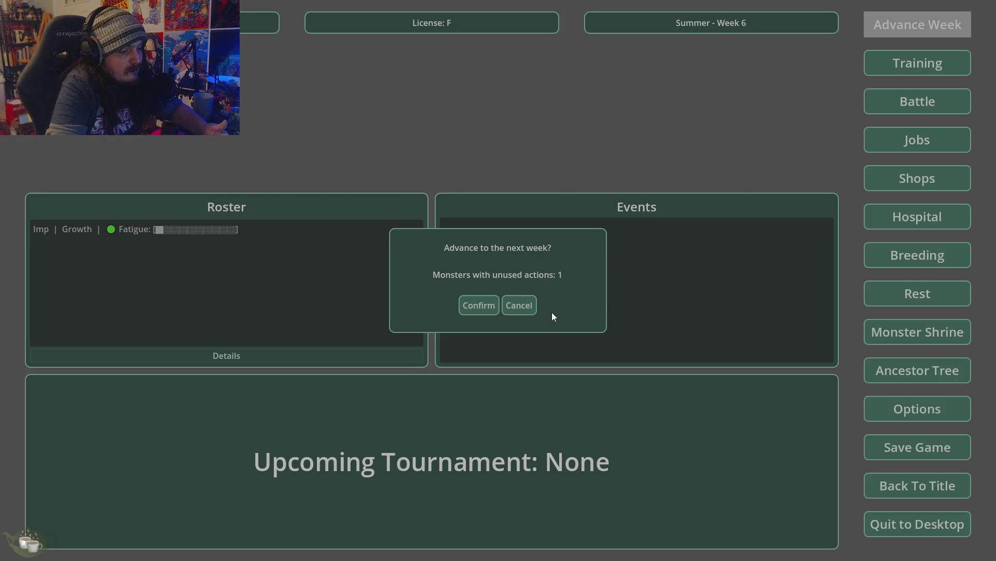
pyautogui.click(519, 305)
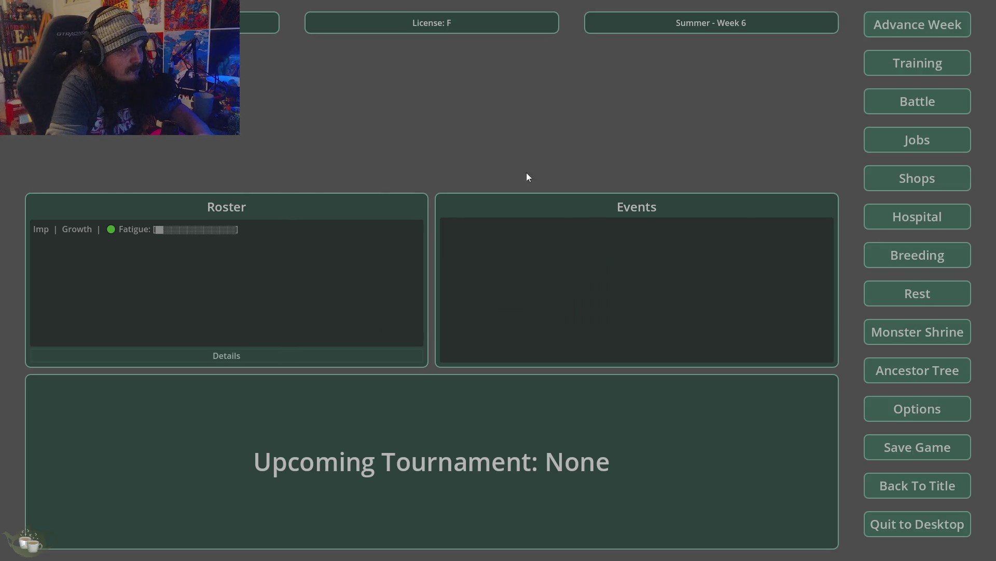
pyautogui.click(157, 309)
pyautogui.click(195, 353)
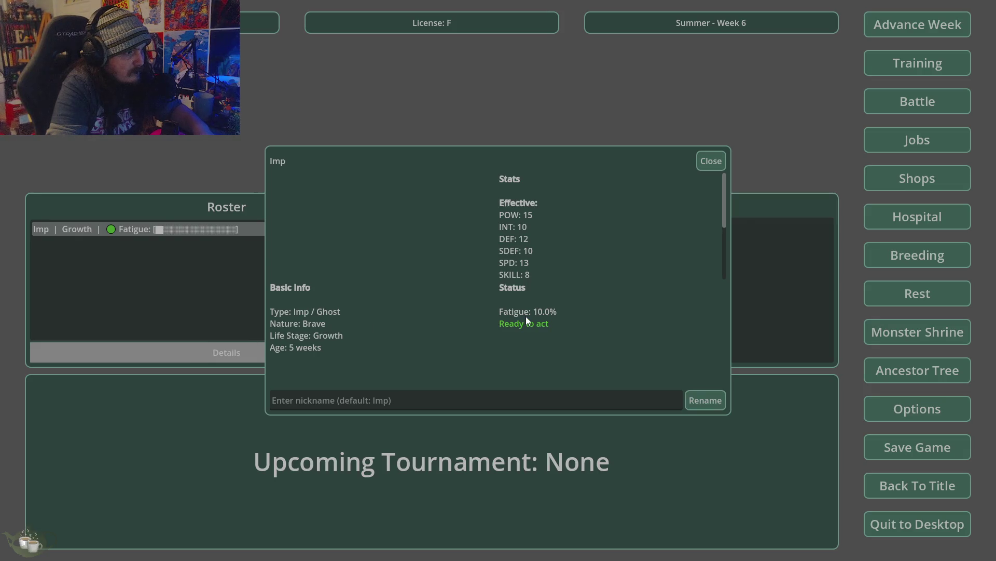
# Close the Imp details and open then close the empty Breeding Menu twice
pyautogui.click(709, 163)
pyautogui.click(901, 256)
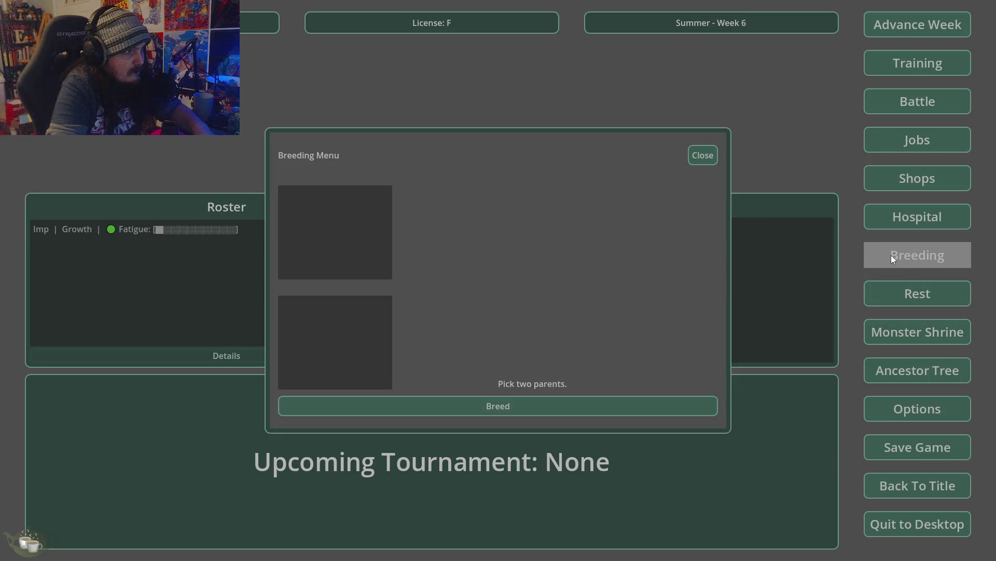
pyautogui.click(701, 154)
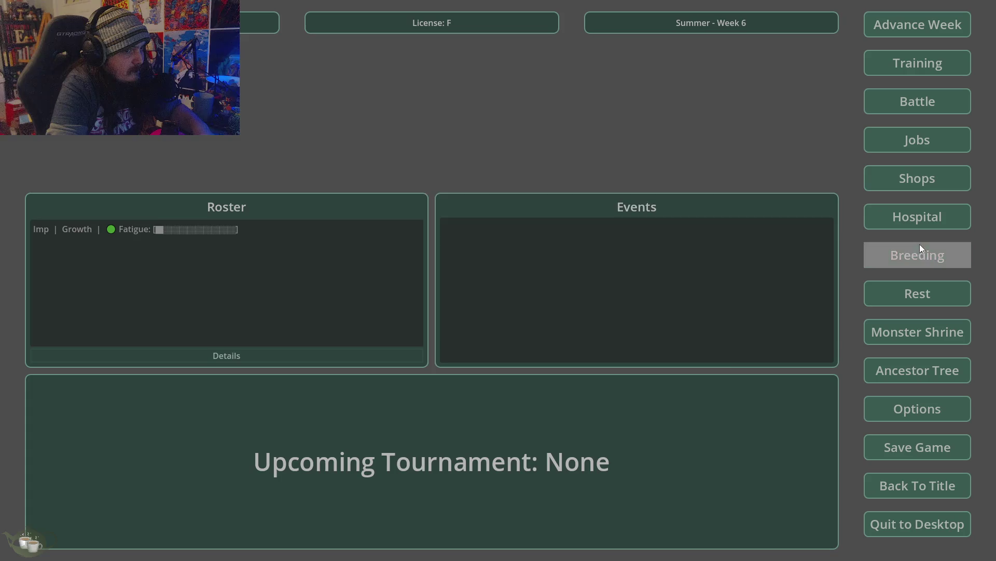
pyautogui.click(906, 253)
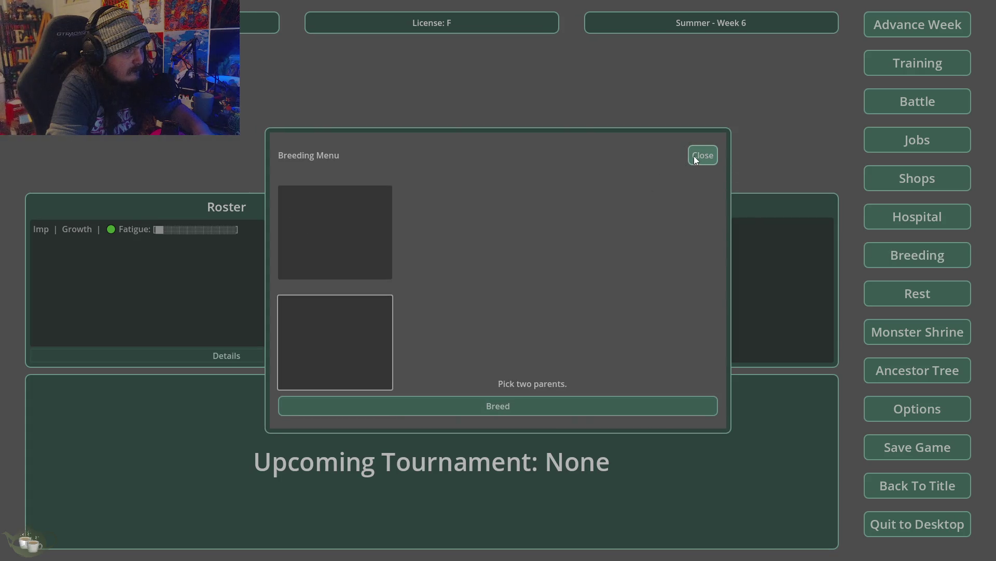
pyautogui.click(696, 157)
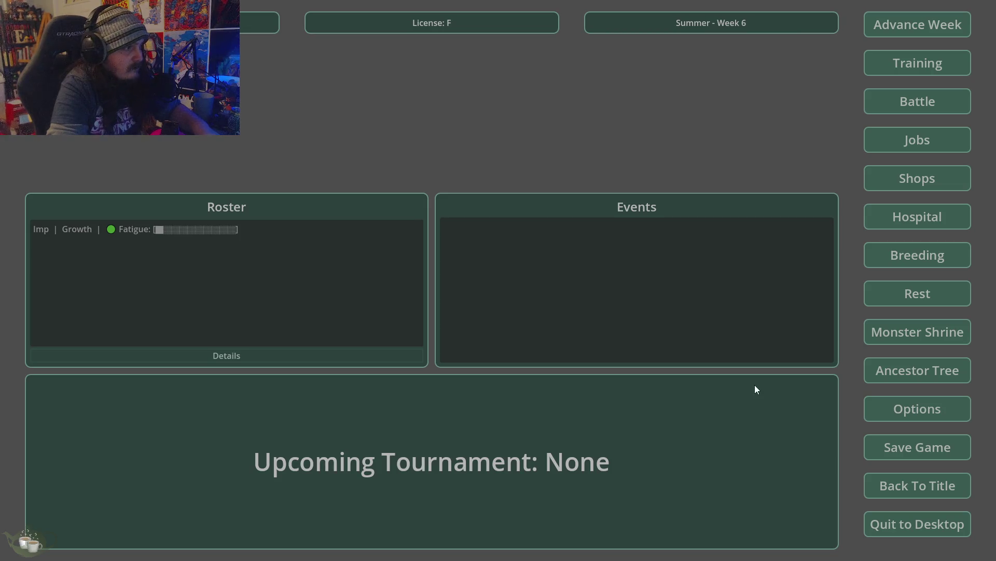
pyautogui.click(190, 231)
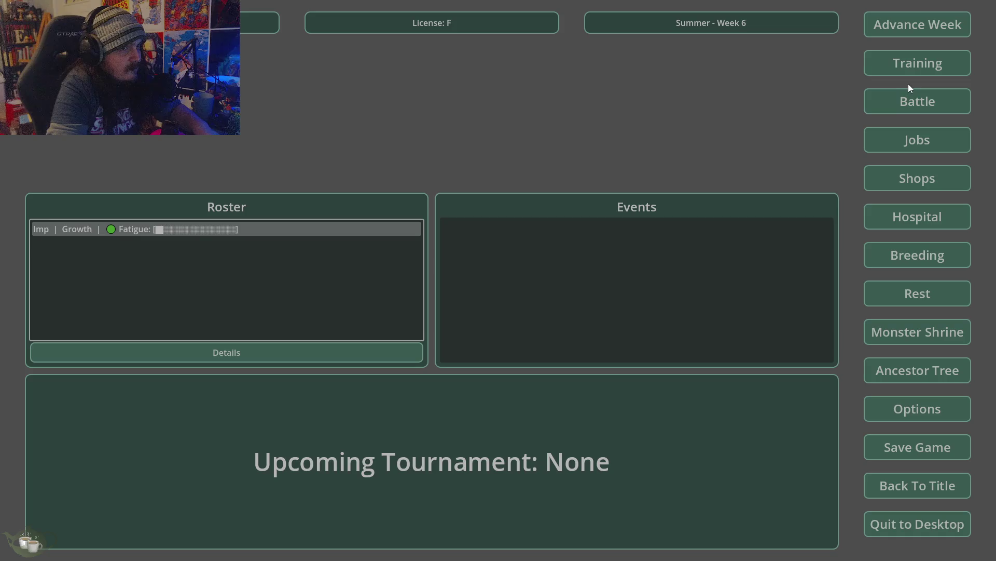
# Advance the calendar week by week through Summer to Week 11
pyautogui.click(927, 30)
pyautogui.click(927, 30)
pyautogui.click(478, 305)
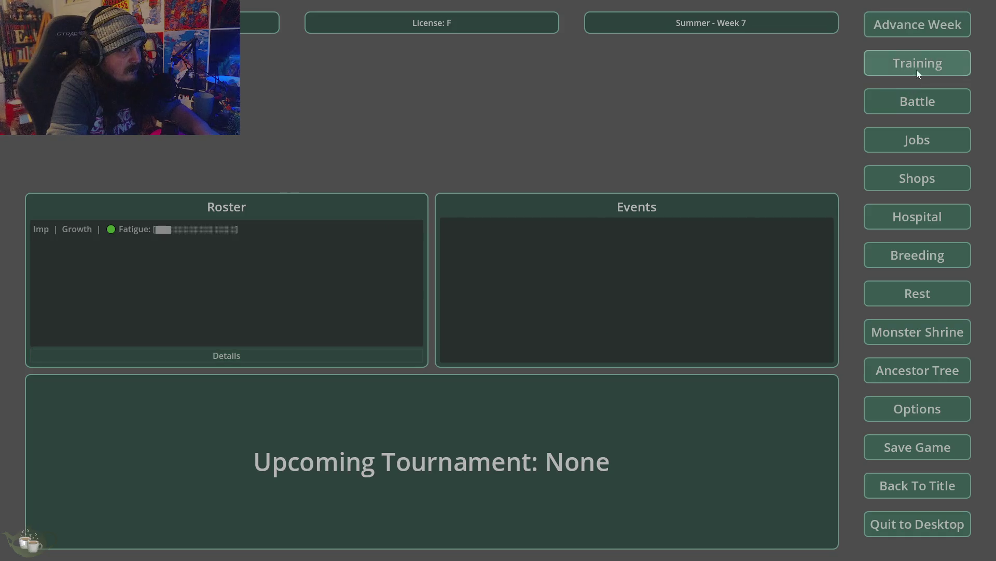
pyautogui.click(943, 33)
pyautogui.click(478, 305)
pyautogui.click(908, 27)
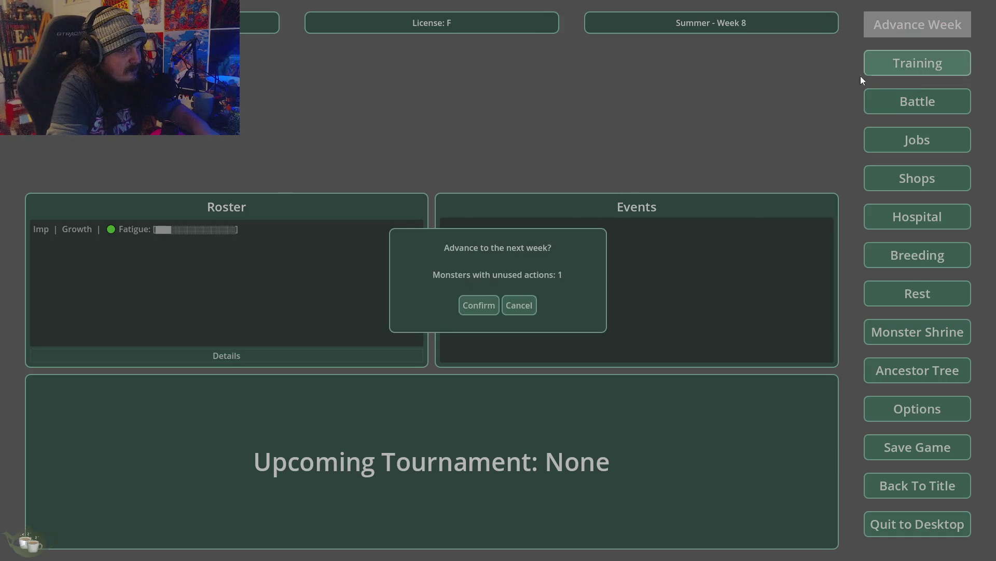
pyautogui.click(478, 304)
pyautogui.click(914, 29)
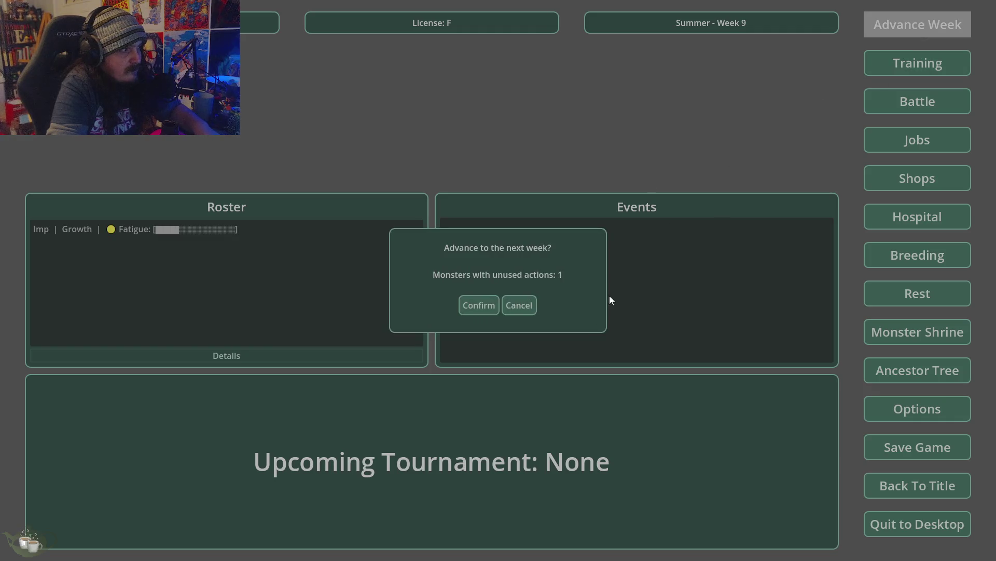
pyautogui.click(473, 310)
pyautogui.click(895, 28)
pyautogui.click(464, 308)
# Keep advancing through Fall to Week 16, then open the Breeding Menu
pyautogui.click(892, 26)
pyautogui.click(469, 307)
pyautogui.click(903, 26)
pyautogui.click(478, 305)
pyautogui.click(902, 29)
pyautogui.click(475, 305)
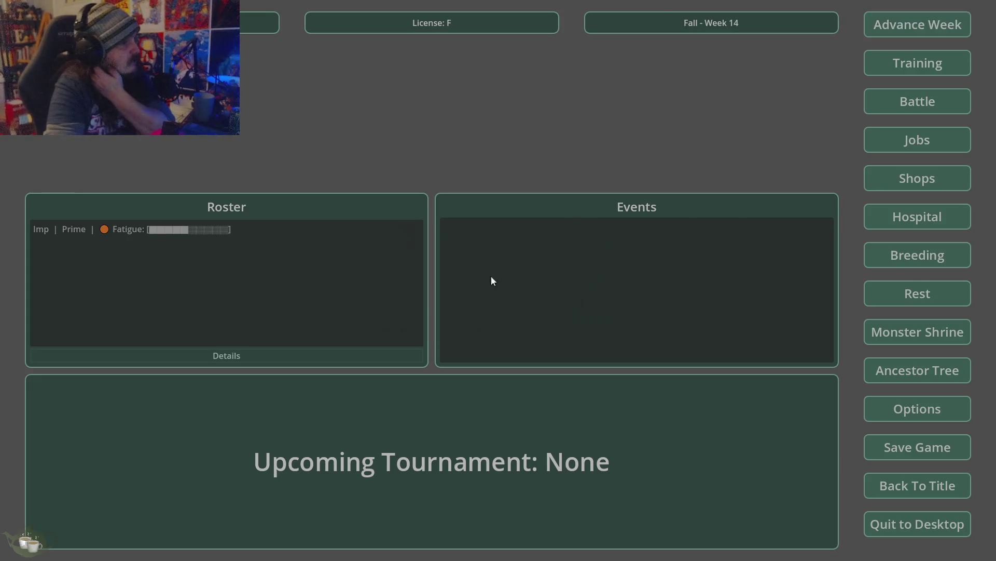
pyautogui.click(911, 29)
pyautogui.click(475, 306)
pyautogui.click(908, 26)
pyautogui.click(465, 305)
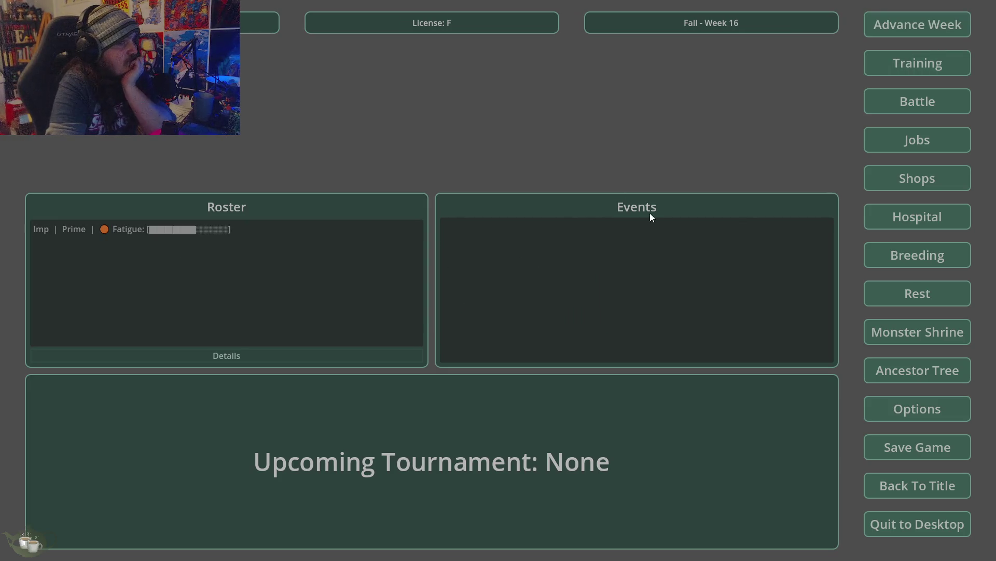
pyautogui.click(899, 259)
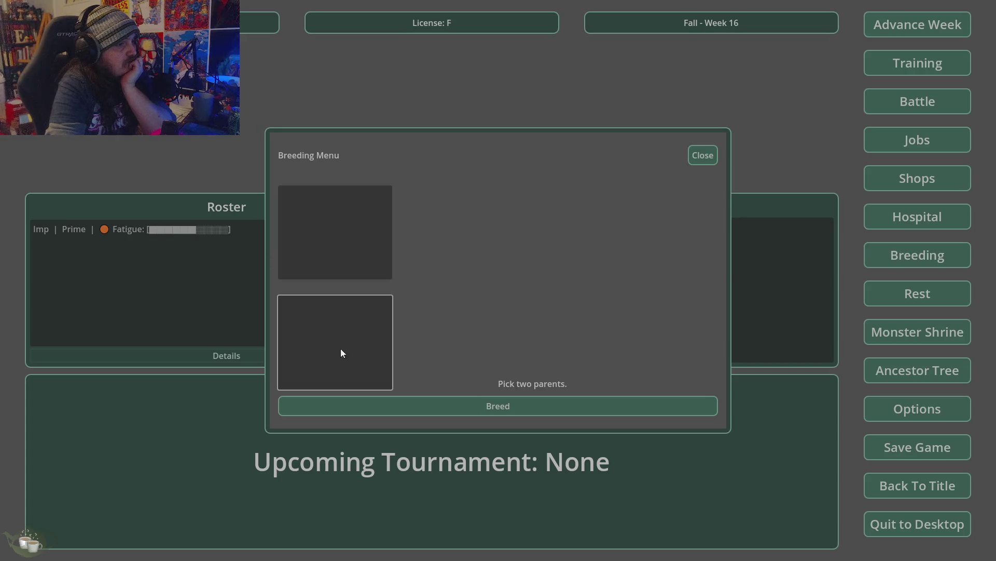
# Close Breeding, check the Prime-stage Imp's details, then close them
pyautogui.click(701, 157)
pyautogui.click(80, 229)
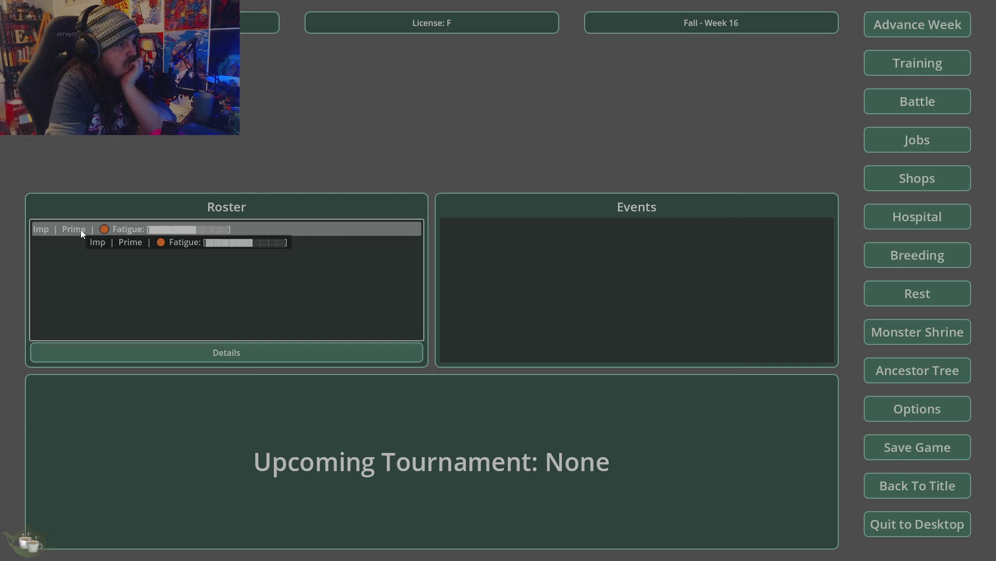
pyautogui.click(183, 361)
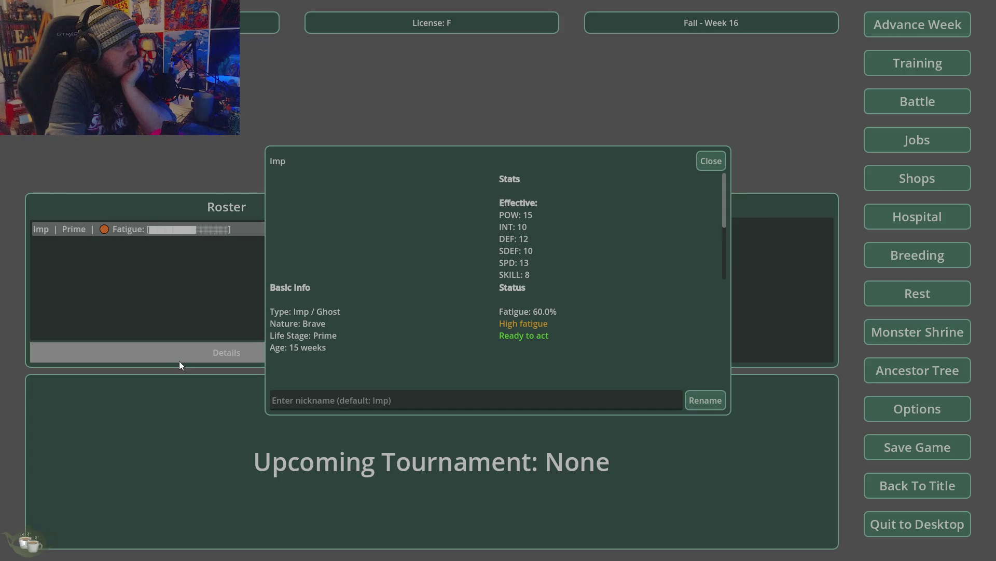
pyautogui.click(717, 155)
# Advance the calendar two weeks to Winter Week 18
pyautogui.click(936, 17)
pyautogui.click(485, 309)
pyautogui.click(897, 22)
pyautogui.click(481, 305)
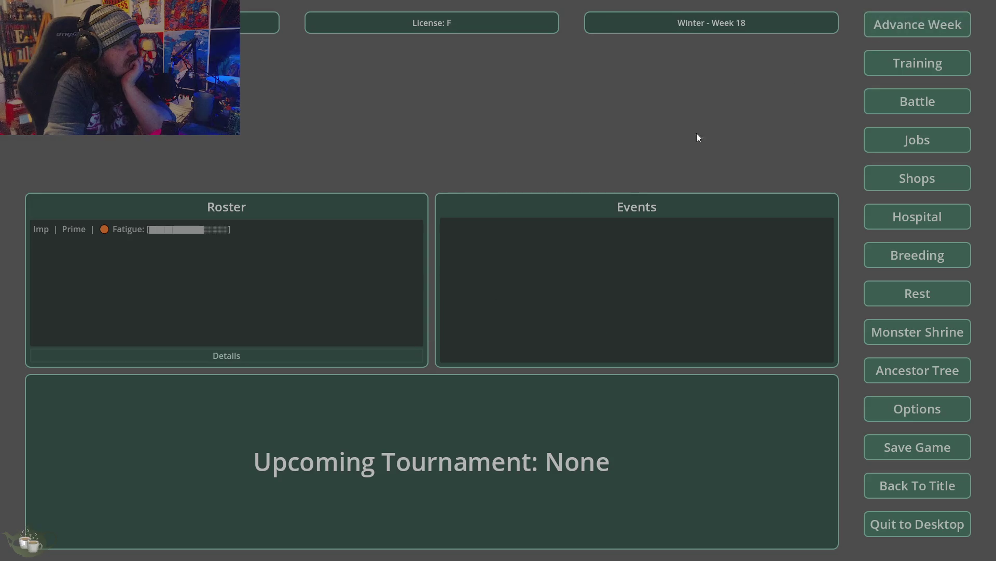
# Advance the calendar one confirmed week at a time until it reaches Summer Week 30
pyautogui.click(916, 24)
pyautogui.click(498, 302)
pyautogui.click(911, 27)
pyautogui.click(474, 310)
pyautogui.click(877, 31)
pyautogui.click(478, 311)
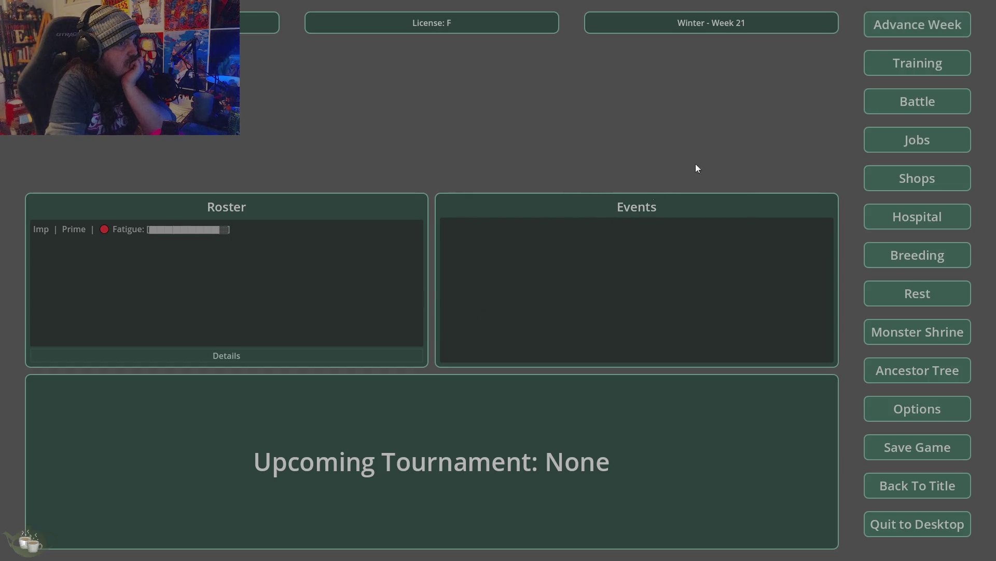
pyautogui.click(897, 21)
pyautogui.click(479, 304)
pyautogui.click(878, 22)
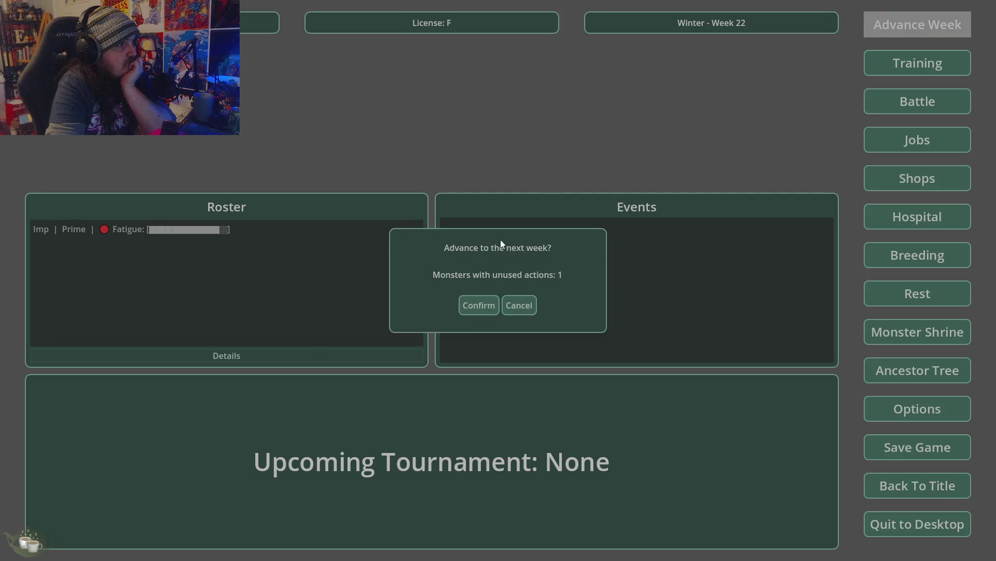
pyautogui.click(474, 306)
pyautogui.click(876, 26)
pyautogui.click(487, 304)
pyautogui.click(934, 28)
pyautogui.click(479, 305)
pyautogui.click(883, 28)
pyautogui.click(479, 305)
pyautogui.click(922, 24)
pyautogui.click(481, 310)
pyautogui.click(898, 27)
pyautogui.click(479, 305)
pyautogui.click(919, 25)
pyautogui.click(479, 305)
pyautogui.click(942, 34)
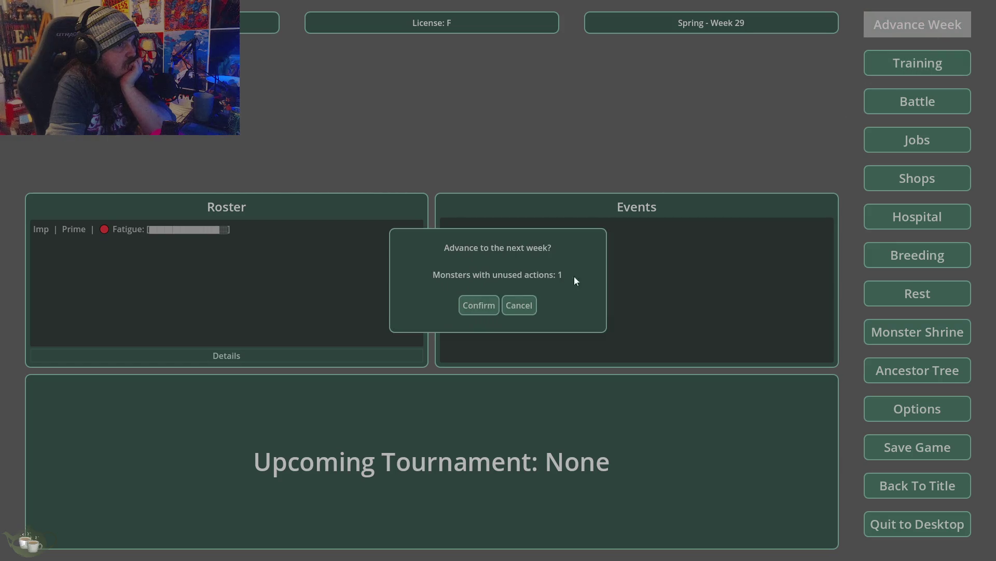
pyautogui.click(488, 313)
# Keep advancing weeks through Fall Week 36 and on to Fall Week 41
pyautogui.click(911, 17)
pyautogui.click(473, 305)
pyautogui.click(899, 31)
pyautogui.click(479, 305)
pyautogui.click(903, 26)
pyautogui.click(461, 305)
pyautogui.click(926, 26)
pyautogui.click(479, 305)
pyautogui.click(914, 26)
pyautogui.click(477, 306)
pyautogui.click(922, 25)
pyautogui.click(475, 307)
pyautogui.click(906, 25)
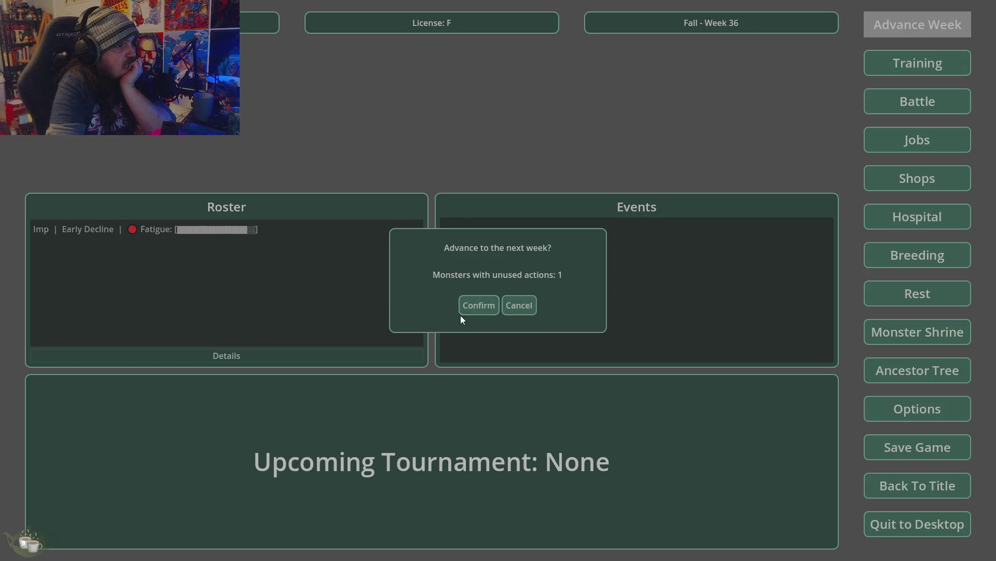
pyautogui.click(475, 304)
pyautogui.click(912, 29)
pyautogui.press('Return')
pyautogui.press('Return')
pyautogui.click(478, 313)
pyautogui.click(932, 21)
pyautogui.click(476, 309)
pyautogui.click(907, 34)
pyautogui.click(483, 313)
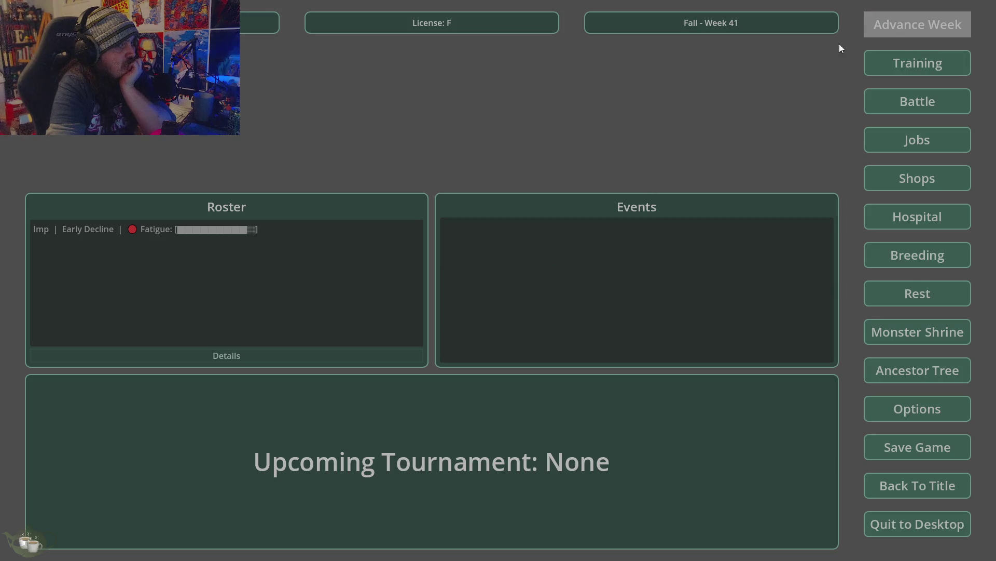
# Continue advancing weeks until the calendar reaches Summer Week 54
pyautogui.click(867, 33)
pyautogui.click(486, 299)
pyautogui.click(882, 32)
pyautogui.click(479, 306)
pyautogui.click(900, 24)
pyautogui.click(476, 305)
pyautogui.click(890, 31)
pyautogui.click(479, 305)
pyautogui.click(902, 20)
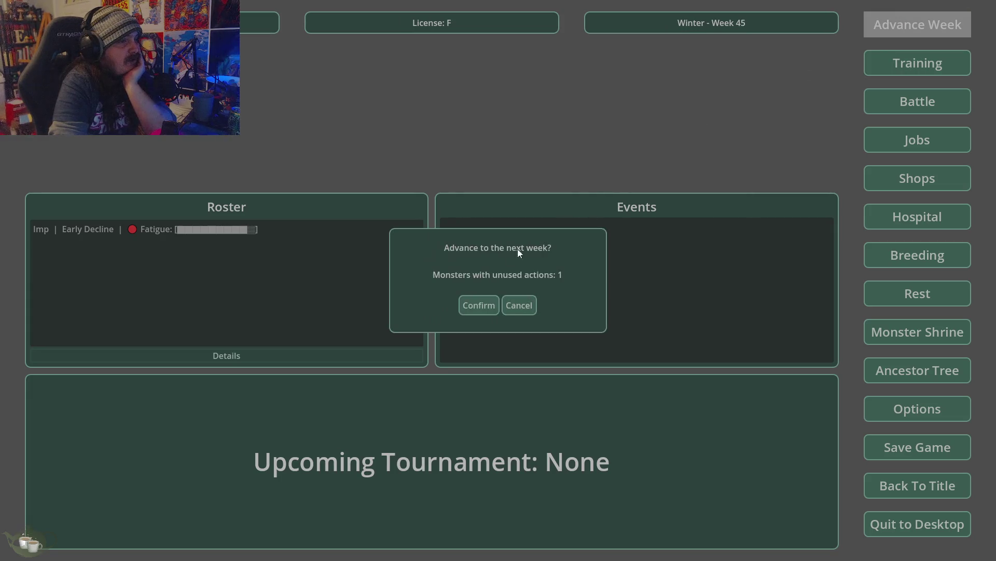
pyautogui.click(467, 306)
pyautogui.click(897, 28)
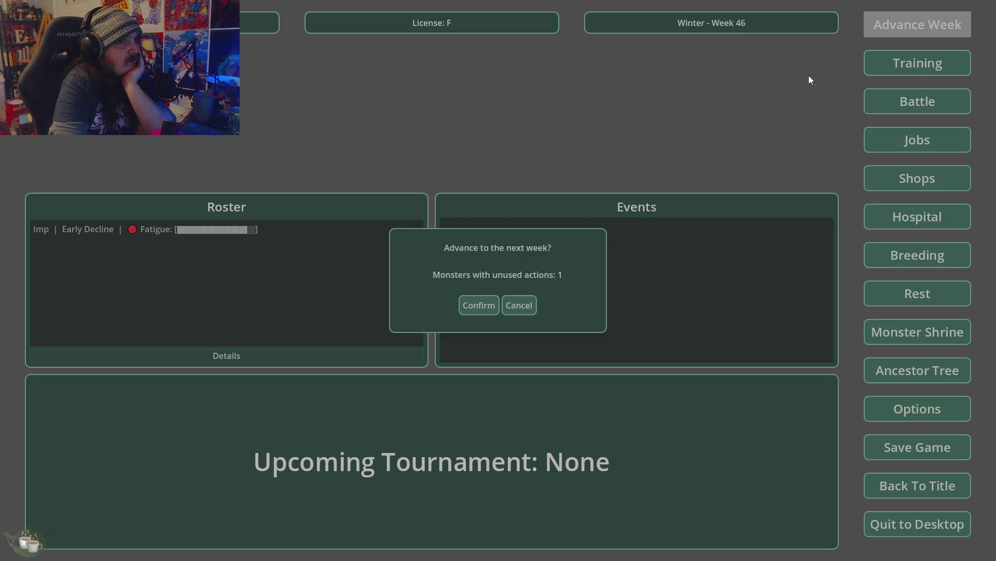
pyautogui.click(487, 301)
pyautogui.click(883, 26)
pyautogui.click(498, 311)
pyautogui.click(891, 33)
pyautogui.press('Return')
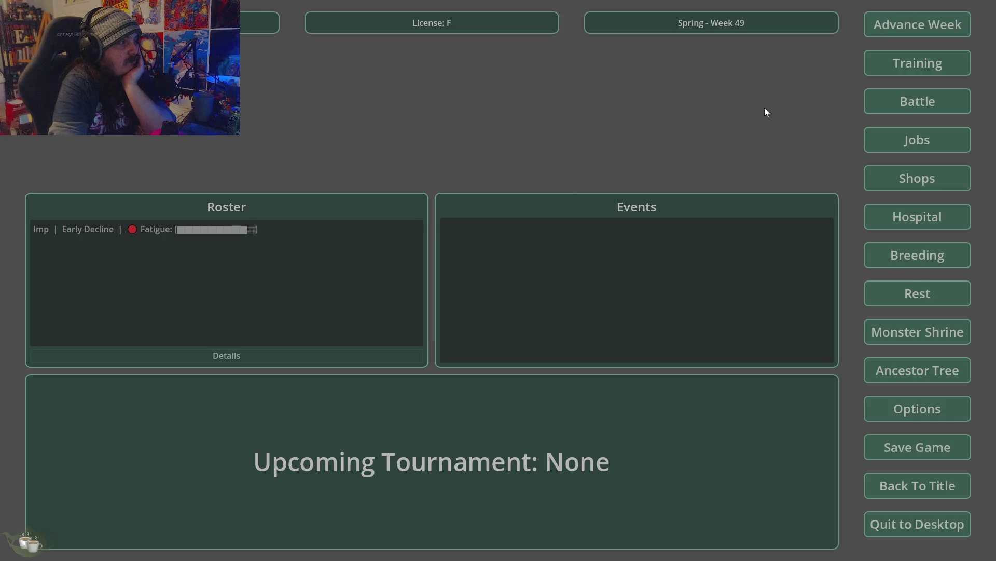
pyautogui.click(877, 29)
pyautogui.click(476, 302)
pyautogui.click(908, 23)
pyautogui.click(472, 304)
pyautogui.press('Return')
pyautogui.click(484, 301)
pyautogui.press('Return')
pyautogui.press('Return')
pyautogui.press('Return')
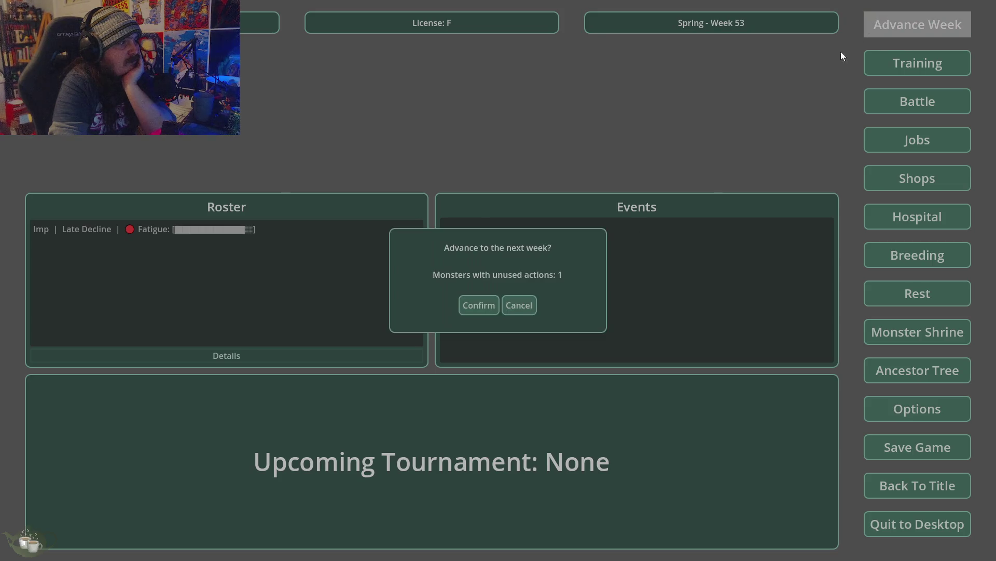
pyautogui.click(467, 301)
# Advance to Fall Week 60, where the Imp reaches Late Decline, then one more week to 61
pyautogui.click(871, 33)
pyautogui.click(478, 310)
pyautogui.click(883, 31)
pyautogui.click(478, 304)
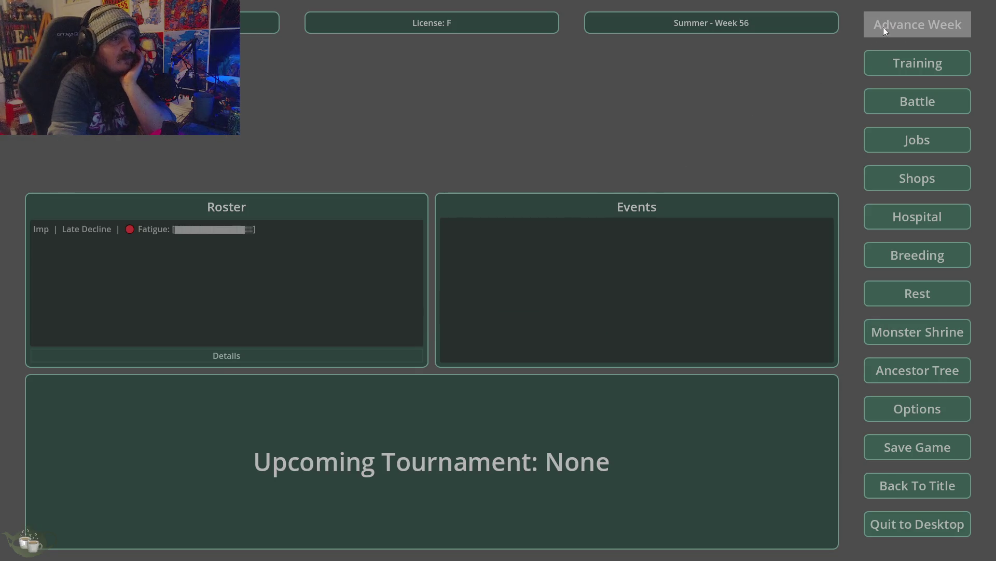
pyautogui.click(887, 24)
pyautogui.click(484, 304)
pyautogui.click(877, 31)
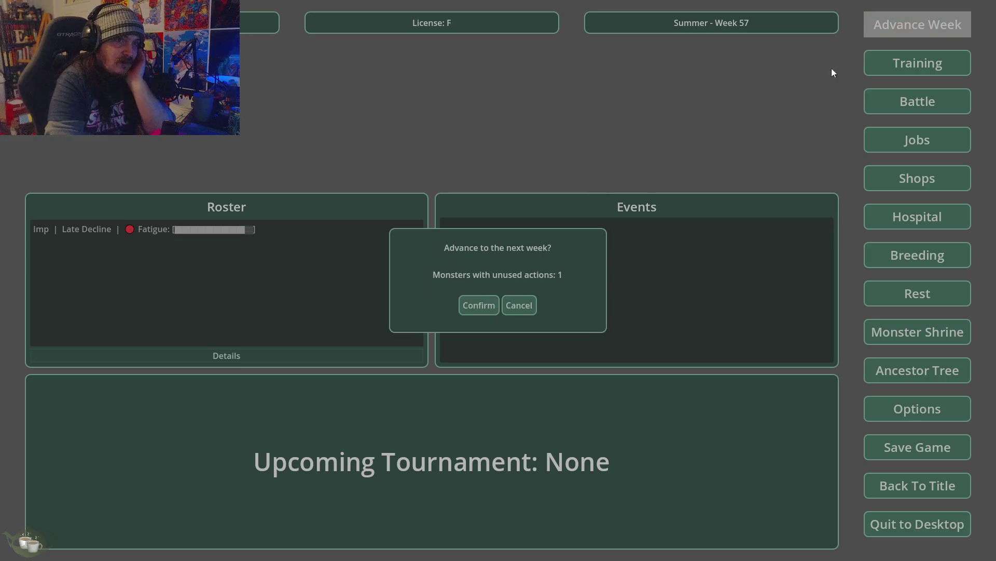
pyautogui.click(471, 308)
pyautogui.click(879, 25)
pyautogui.click(494, 312)
pyautogui.click(895, 30)
pyautogui.click(479, 305)
pyautogui.click(916, 22)
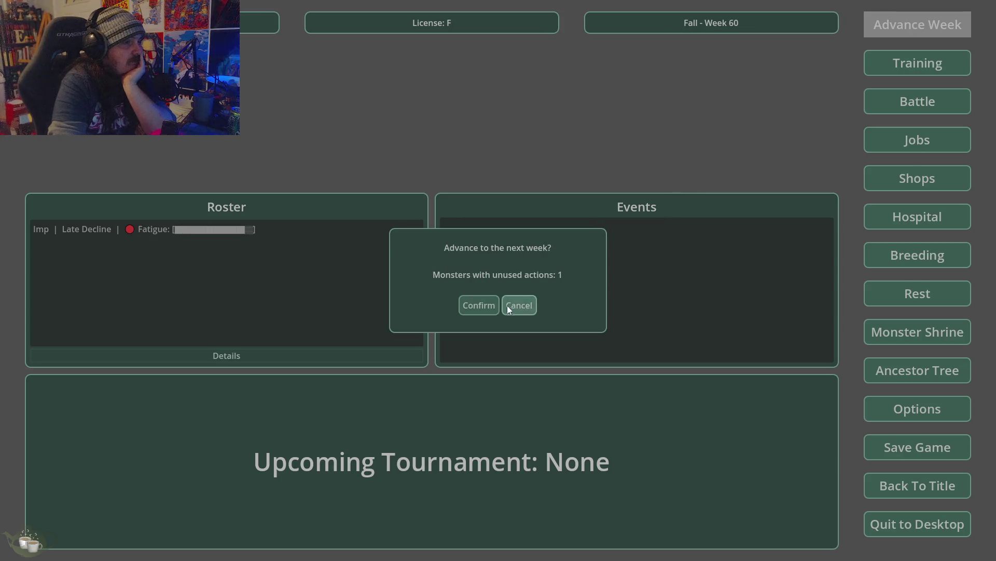
pyautogui.click(479, 305)
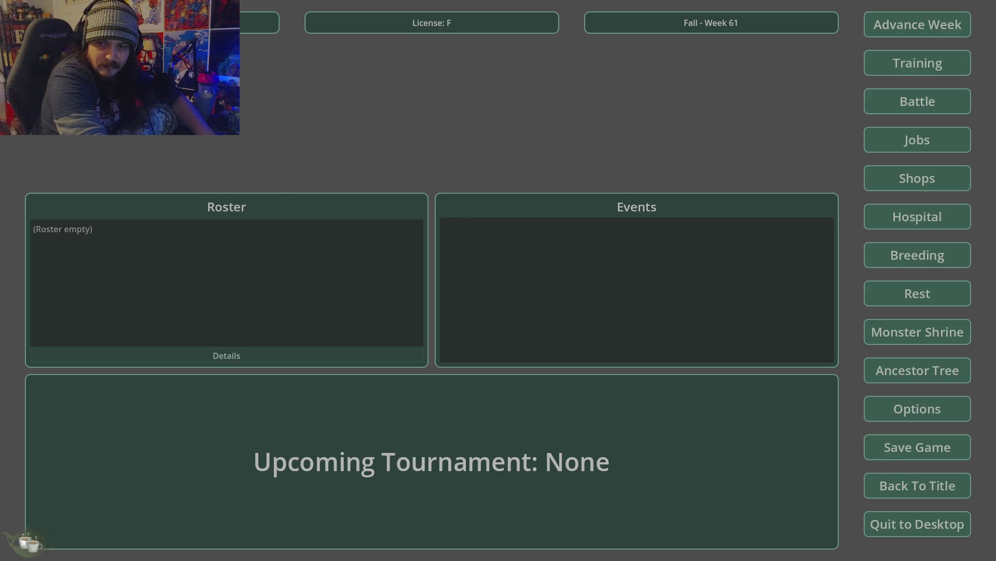
# Return the game to the title screen and close the running game window
pyautogui.click(883, 488)
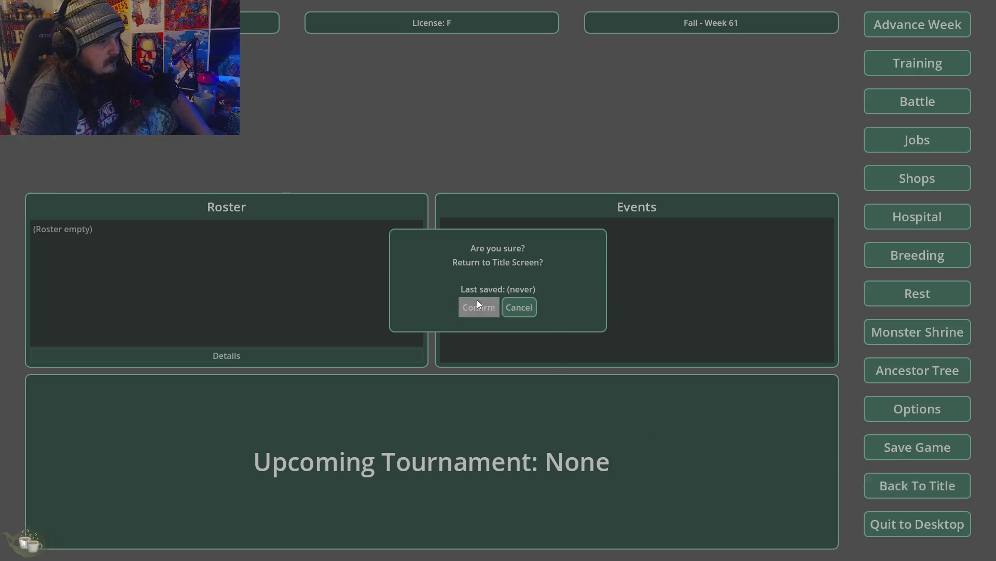
pyautogui.click(477, 303)
pyautogui.hotkey('alt', 'F4')
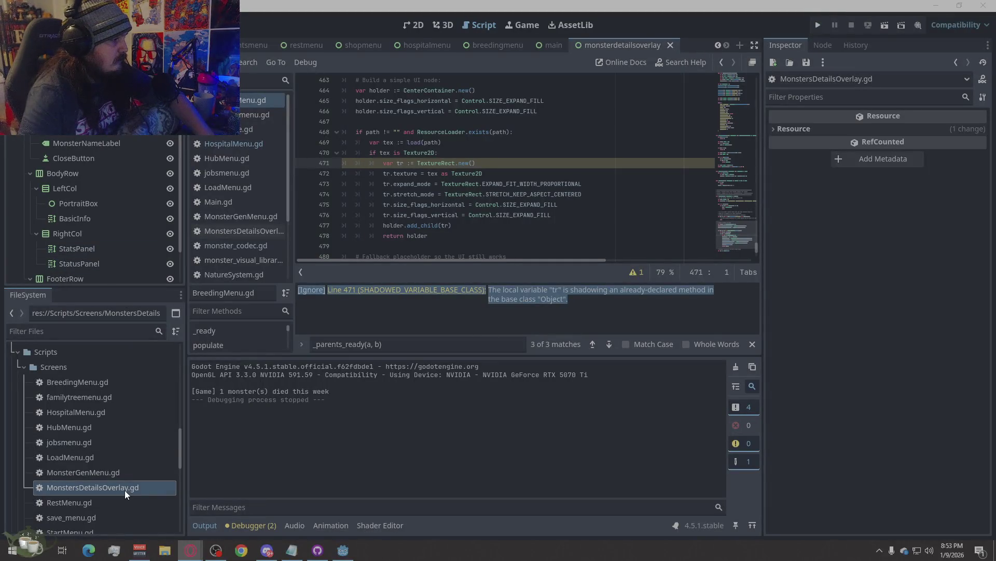
# Copy the file path of monster_visual_library.gd from the FileSystem dock
pyautogui.scroll(-10, 126, 484)
pyautogui.scroll(5, 126, 483)
pyautogui.scroll(-5, 126, 483)
pyautogui.scroll(-5, 126, 483)
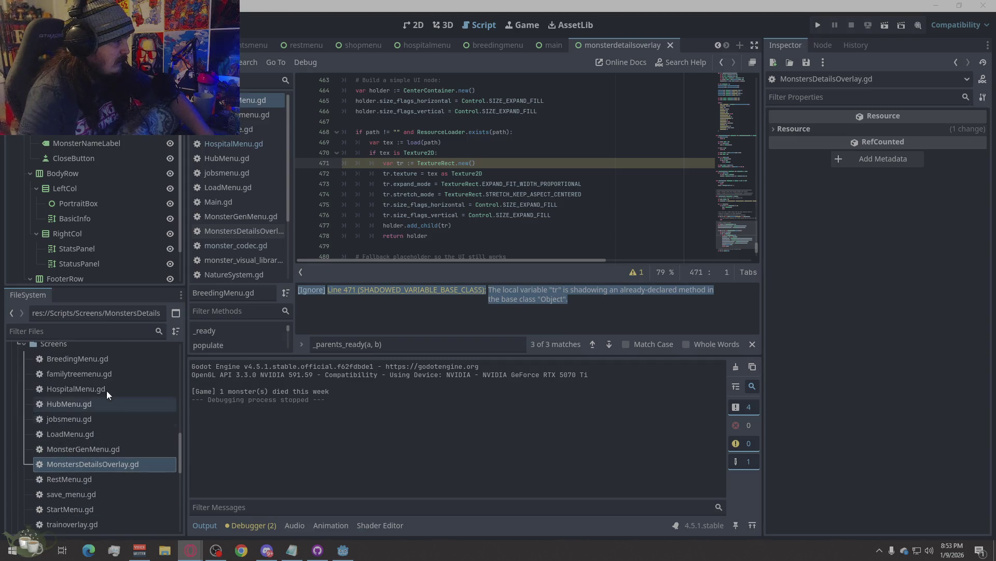
pyautogui.scroll(-5, 105, 394)
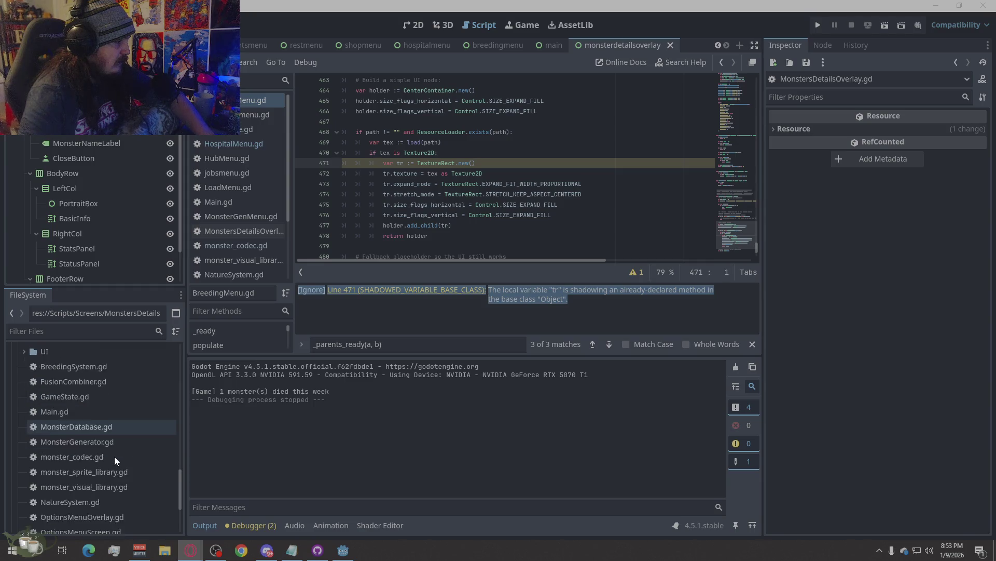
pyautogui.scroll(-1, 116, 460)
pyautogui.rightClick(115, 463)
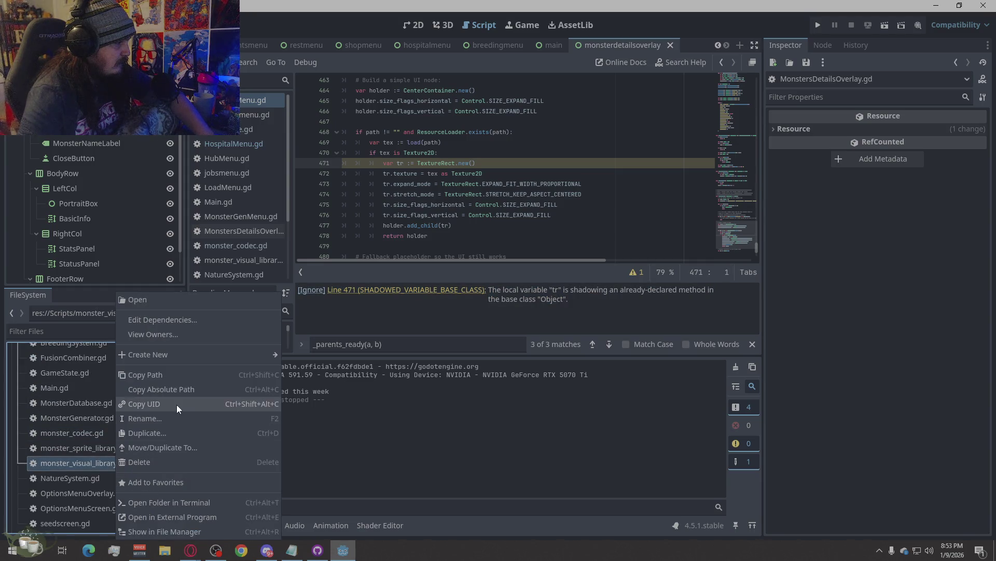
pyautogui.click(179, 374)
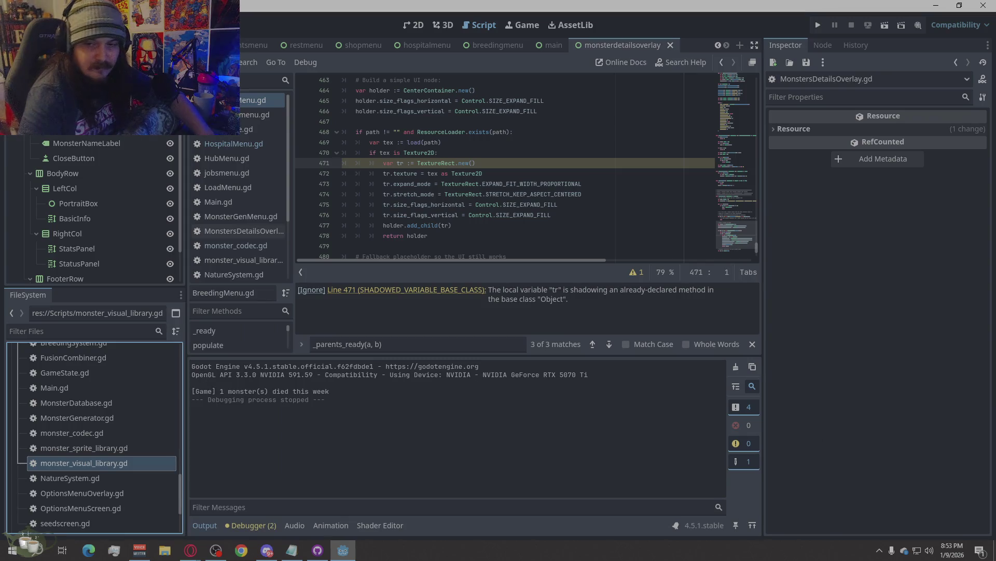
# Open monster_visual_library.gd in the script editor and bring up the selected code's context menu
pyautogui.hotkey('alt', 'Tab')
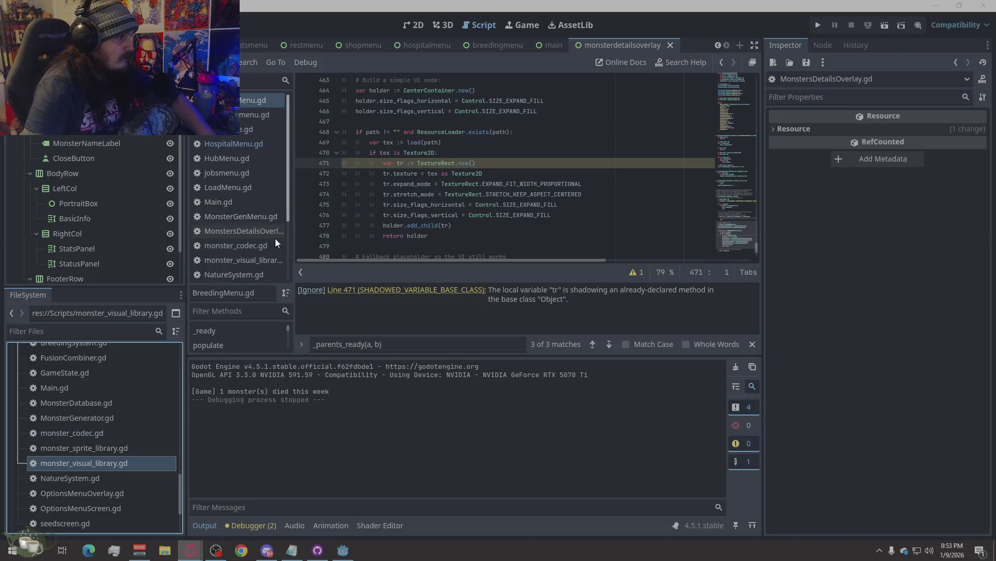
pyautogui.click(249, 260)
pyautogui.rightClick(496, 192)
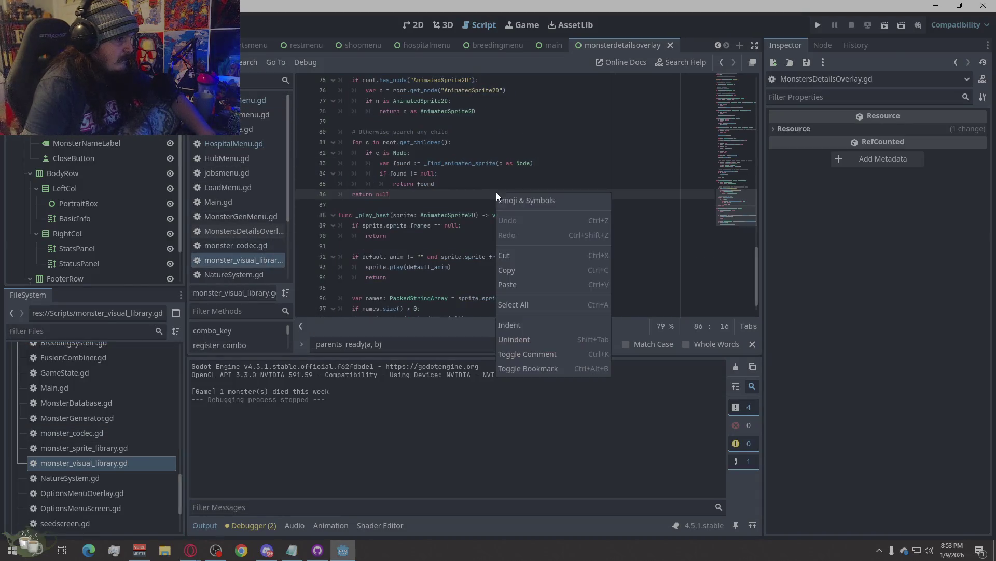
# Copy the selected monster_visual_library.gd code to the browser, then resume editing around _find_animated_sprite and _play_best
pyautogui.click(518, 306)
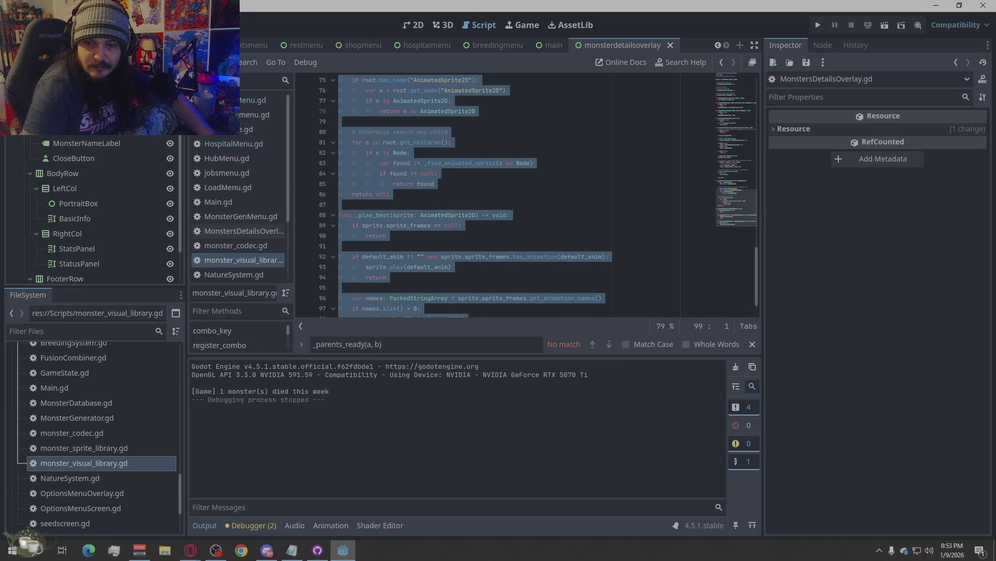
pyautogui.hotkey('alt', 'Tab')
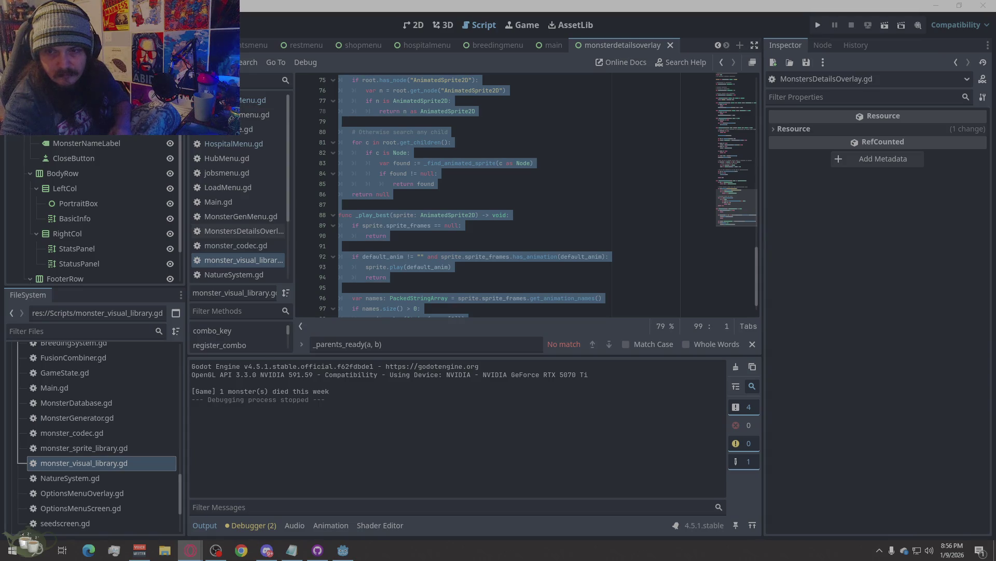
pyautogui.click(502, 163)
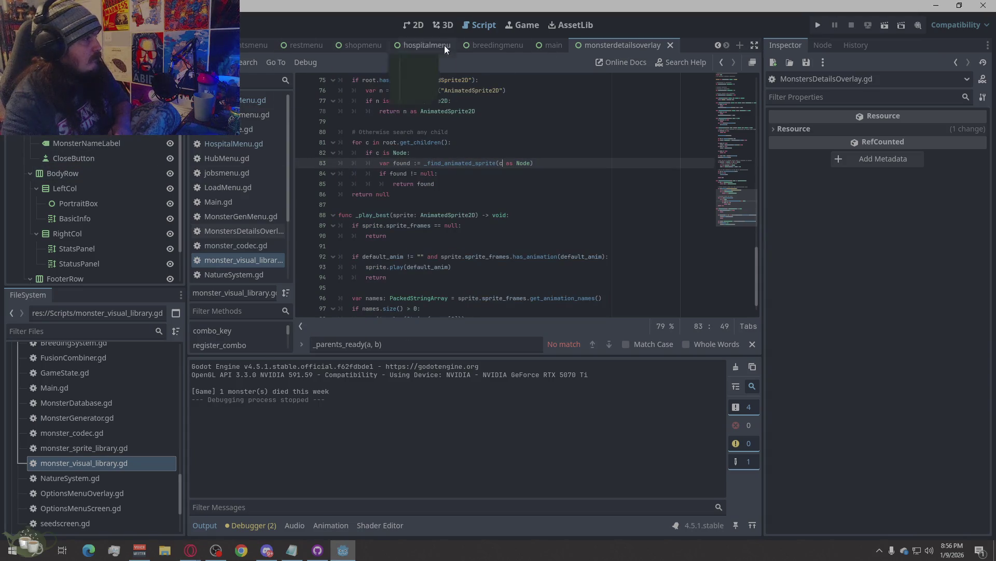
# Open the breedingmenu scene, select its ColorRect background, and view it on the 2D canvas
pyautogui.click(490, 46)
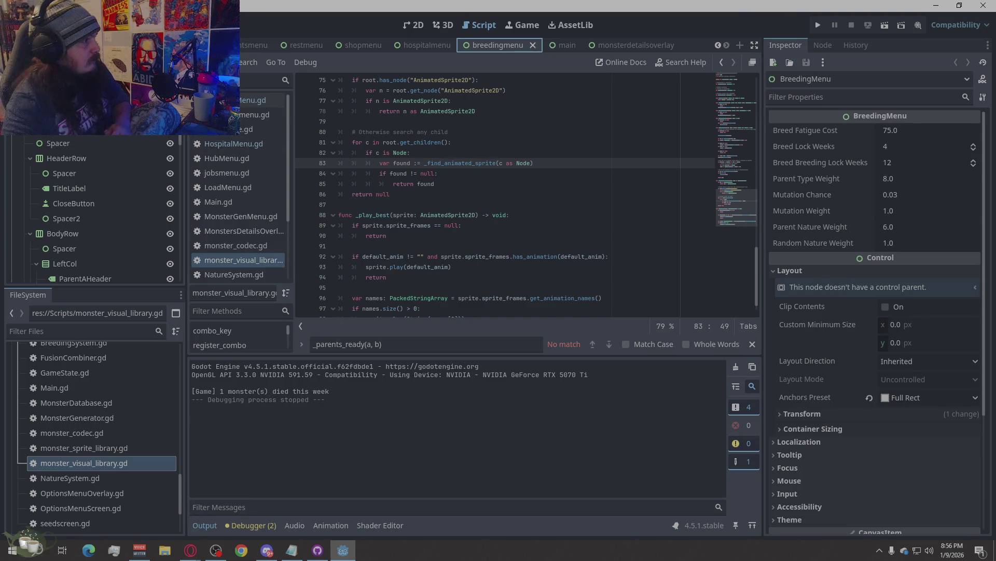
pyautogui.click(57, 97)
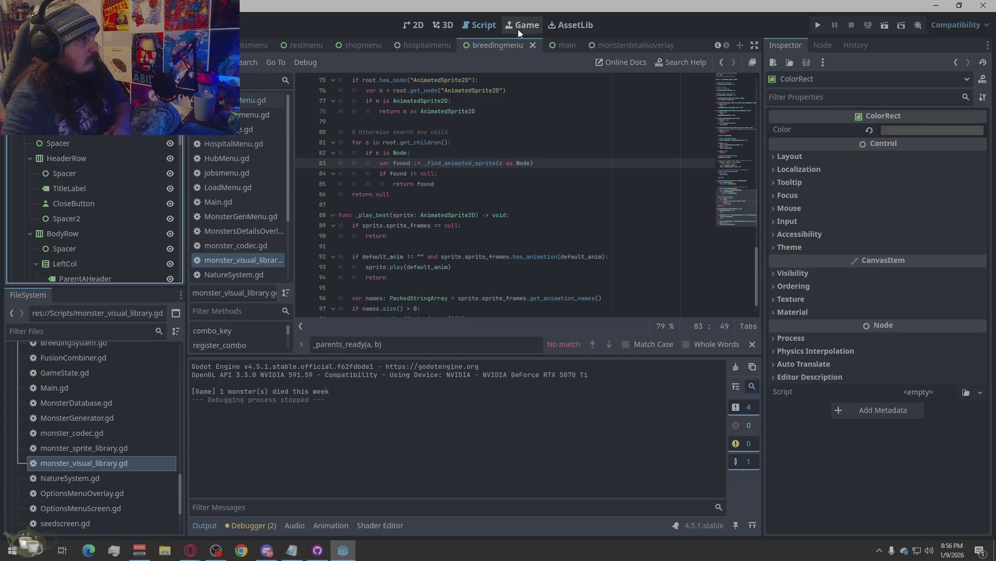
pyautogui.click(418, 26)
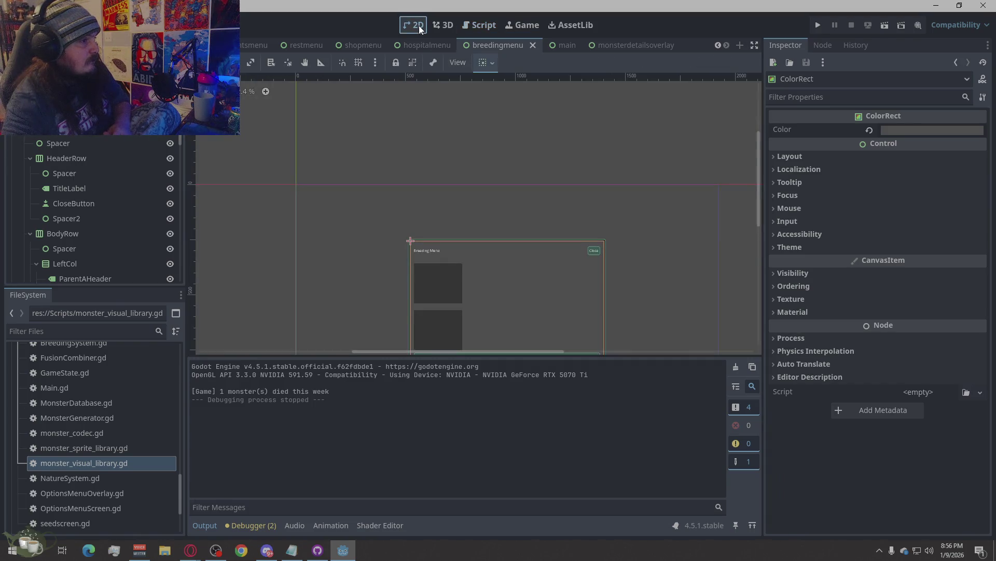
pyautogui.scroll(2, 478, 296)
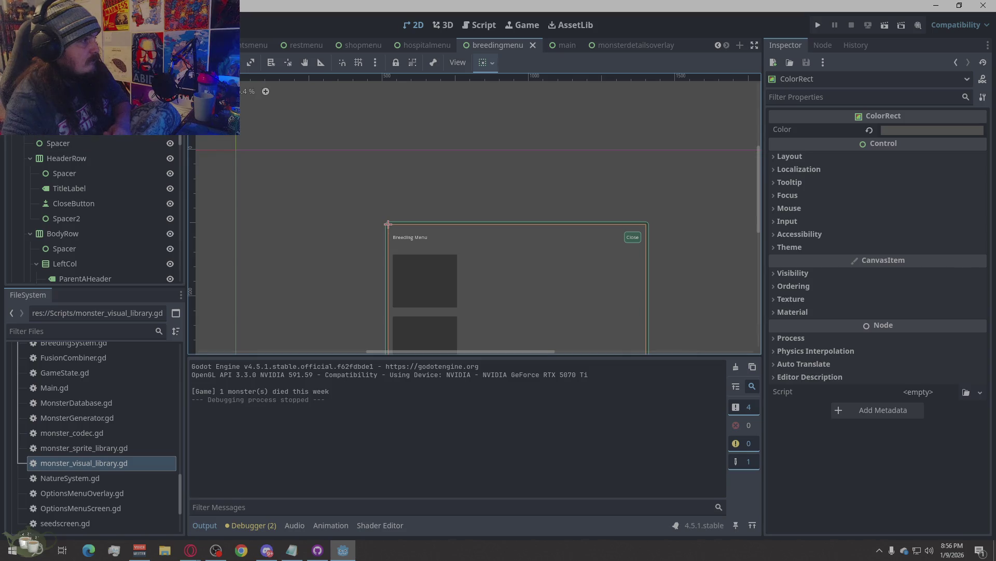
pyautogui.scroll(-1, 365, 114)
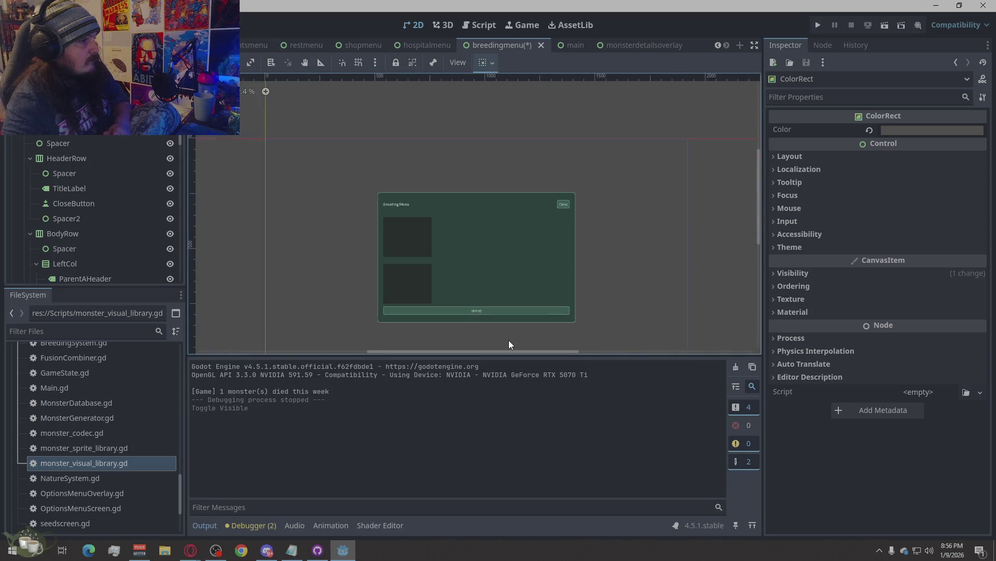
pyautogui.scroll(3, 455, 322)
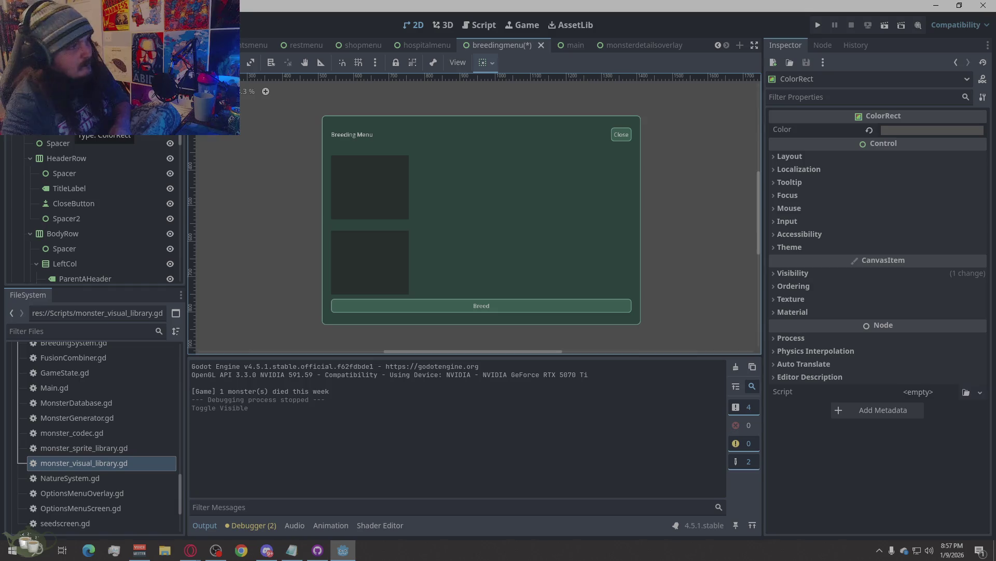
pyautogui.scroll(-1, 93, 210)
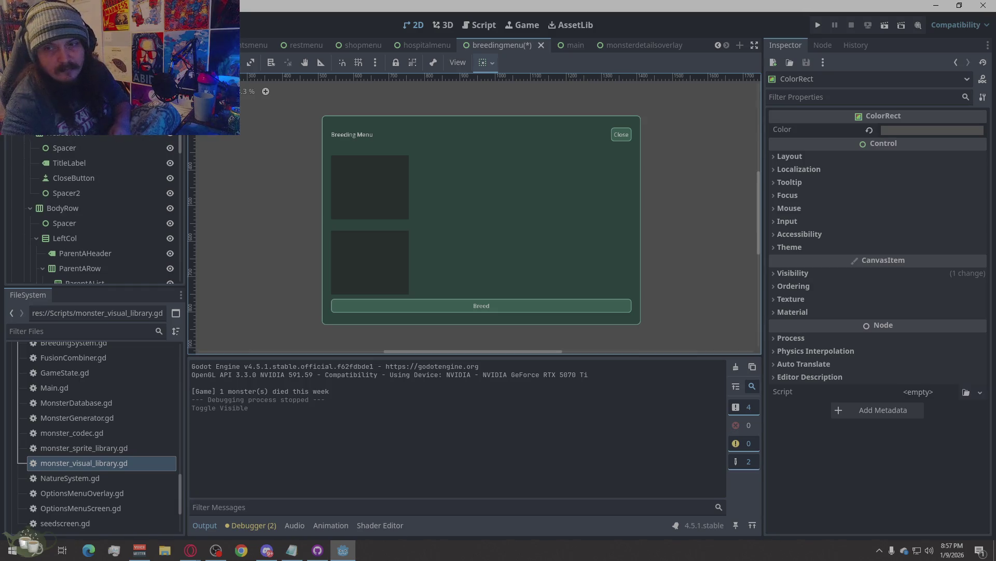
# Select HeaderRow and frame it with F, then select the ParentAHeader label
pyautogui.click(111, 135)
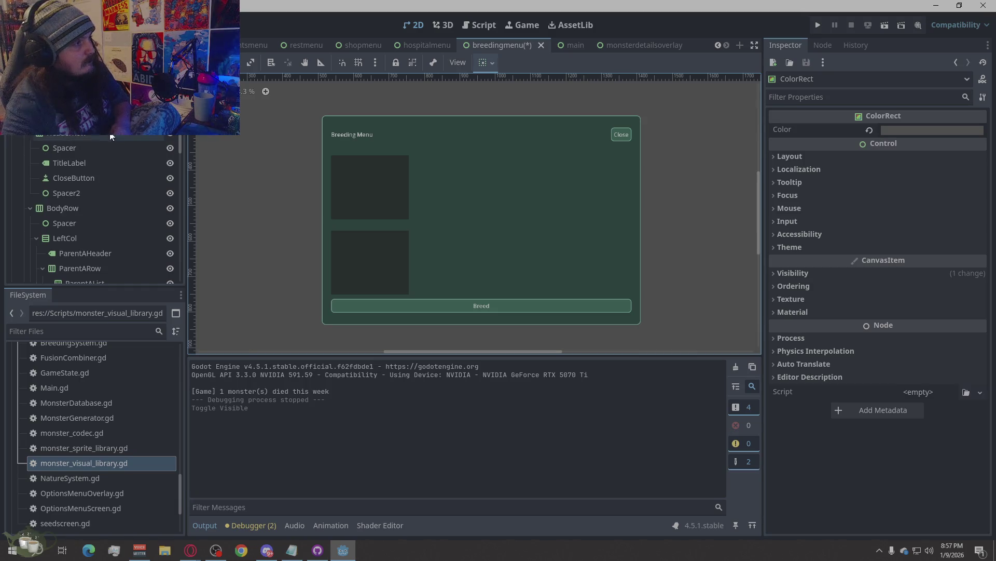
pyautogui.scroll(-2, 106, 151)
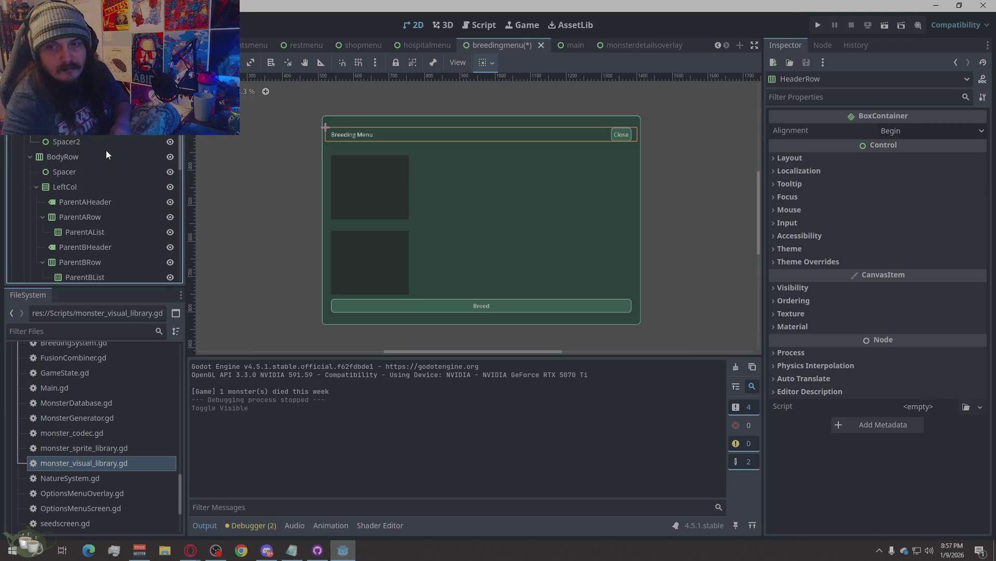
pyautogui.scroll(1, 106, 150)
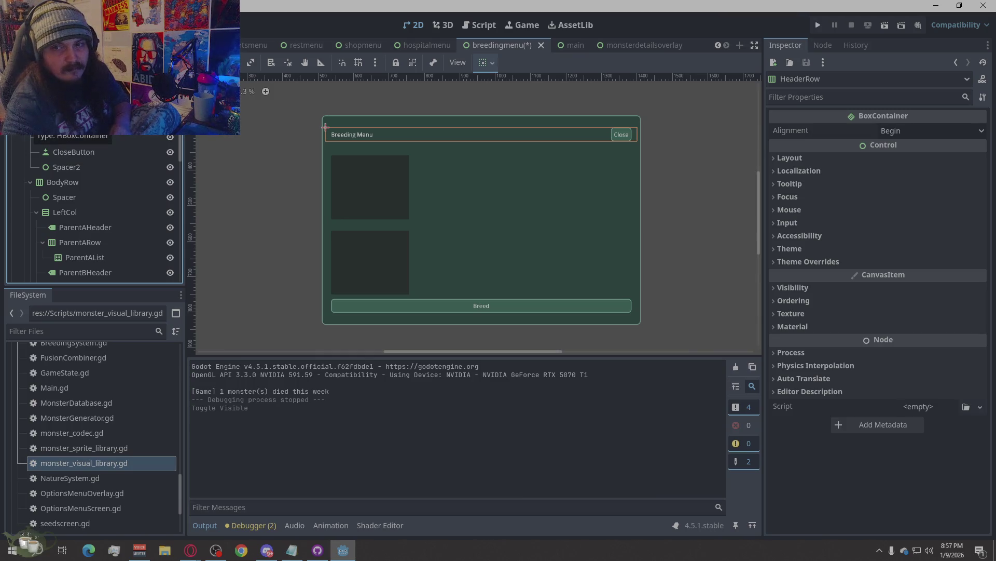
pyautogui.press('f')
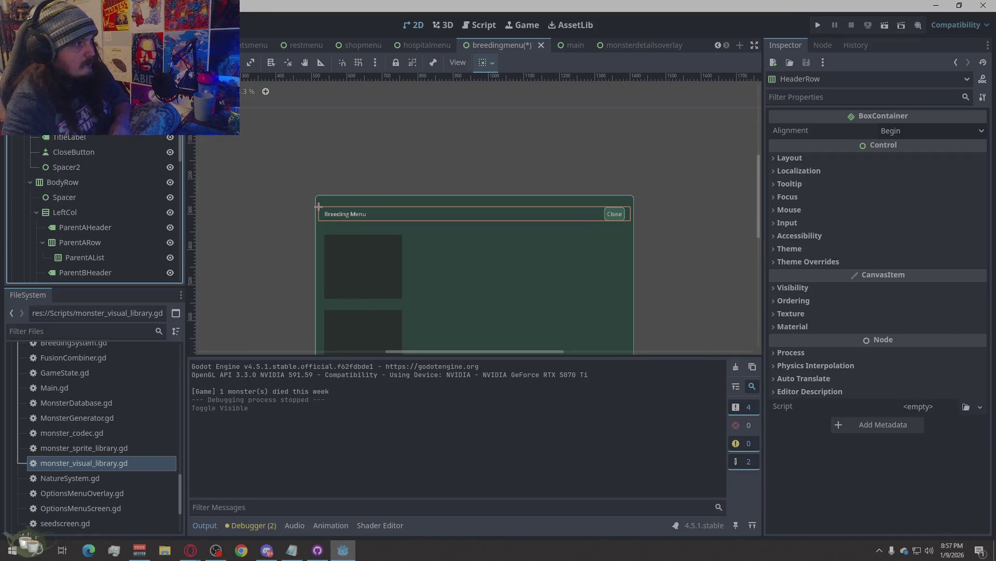
pyautogui.scroll(-4, 93, 207)
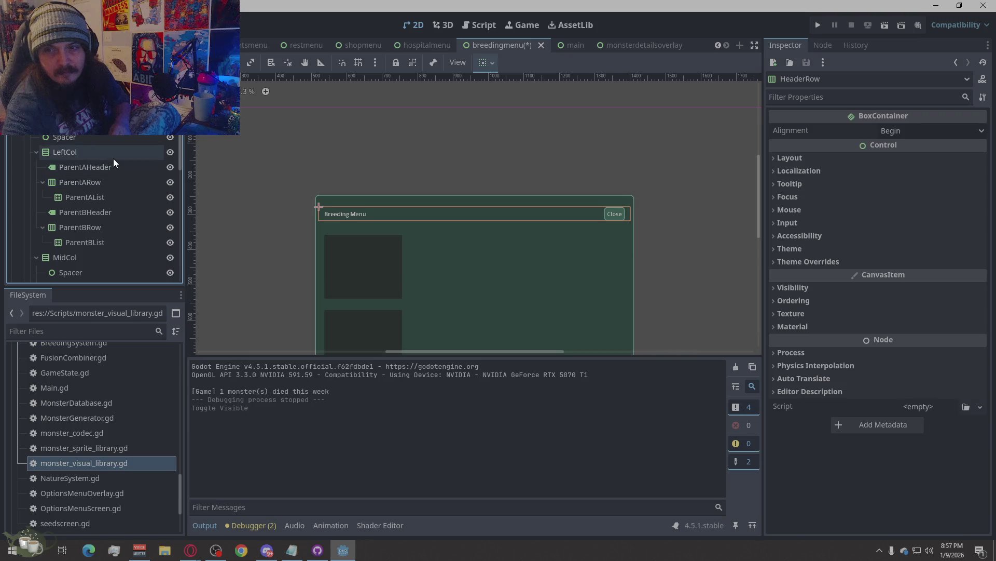
pyautogui.scroll(-3, 114, 166)
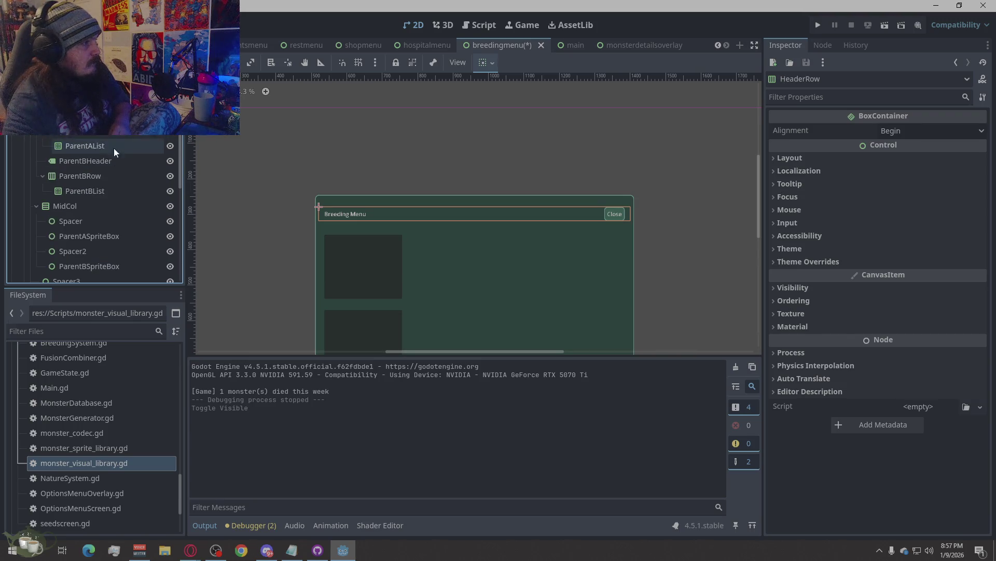
pyautogui.click(114, 117)
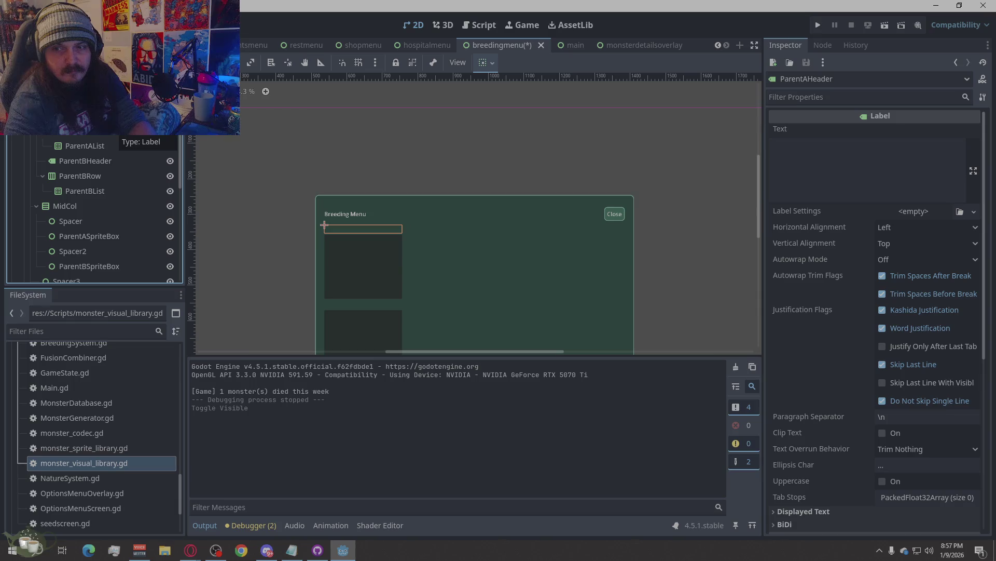
# Delete the ParentAHeader, ParentBHeader and PreviewLabel nodes, confirming each removal
pyautogui.press('Delete')
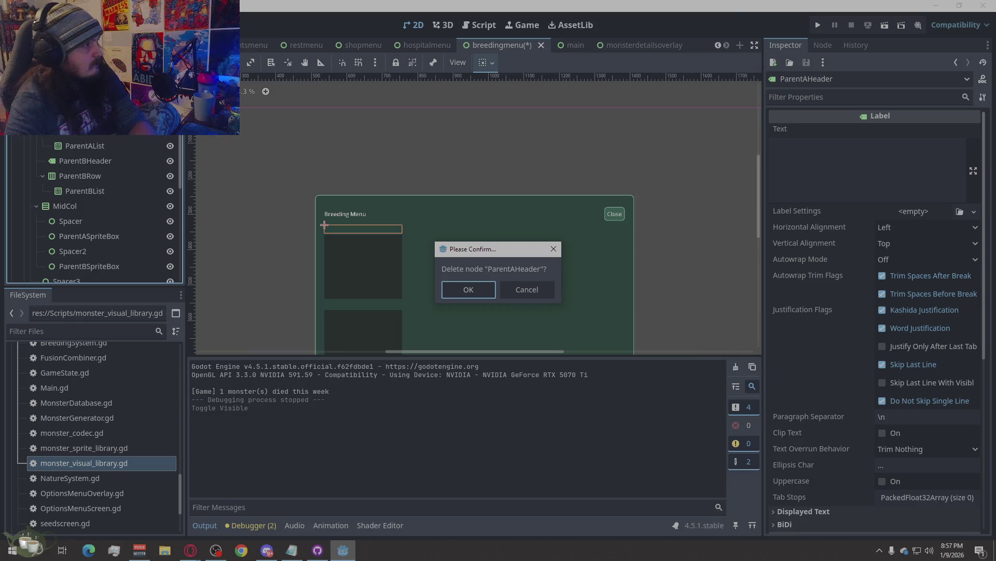
pyautogui.click(484, 285)
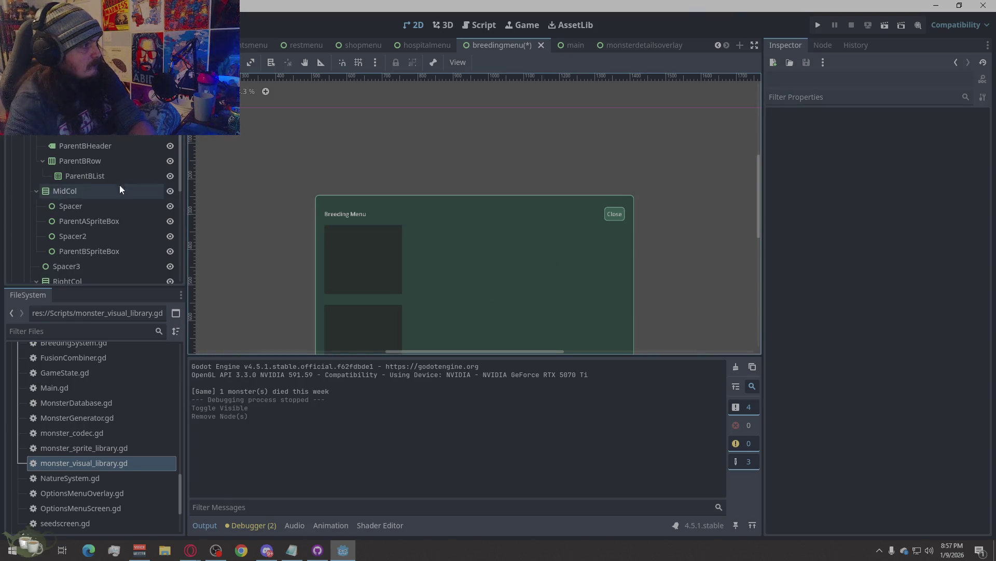
pyautogui.click(111, 145)
pyautogui.press('Delete')
pyautogui.click(480, 285)
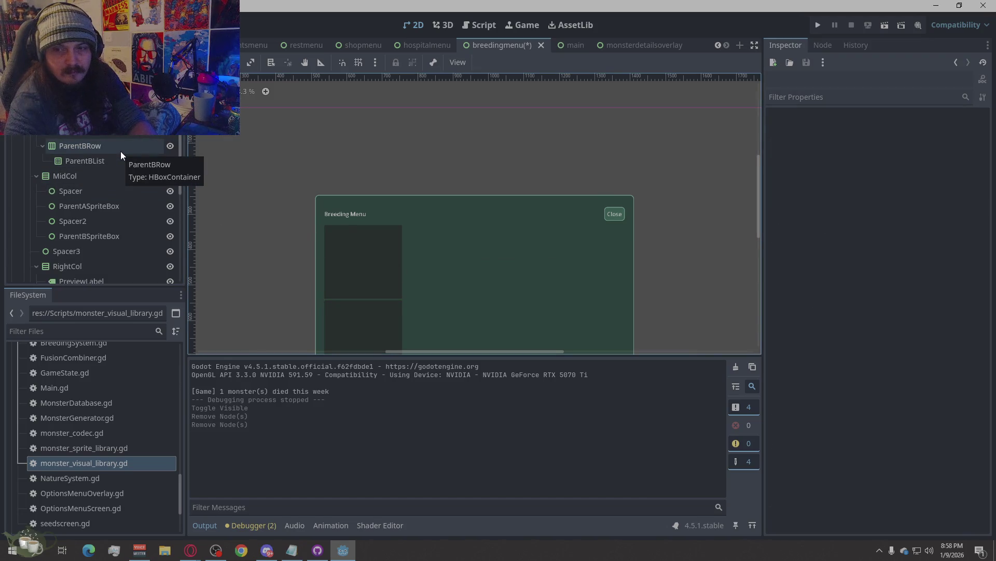
pyautogui.scroll(-1, 121, 151)
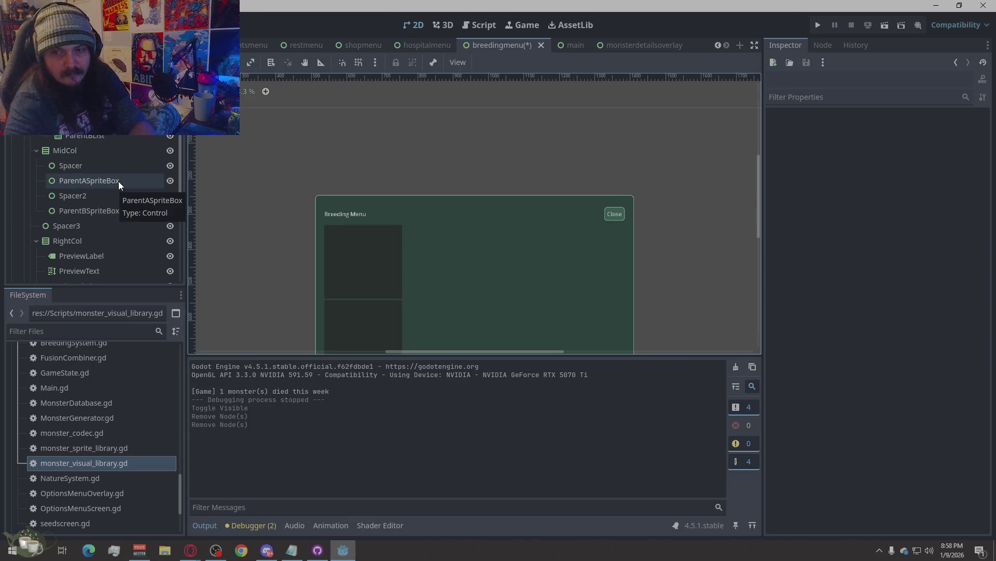
pyautogui.scroll(-1, 119, 181)
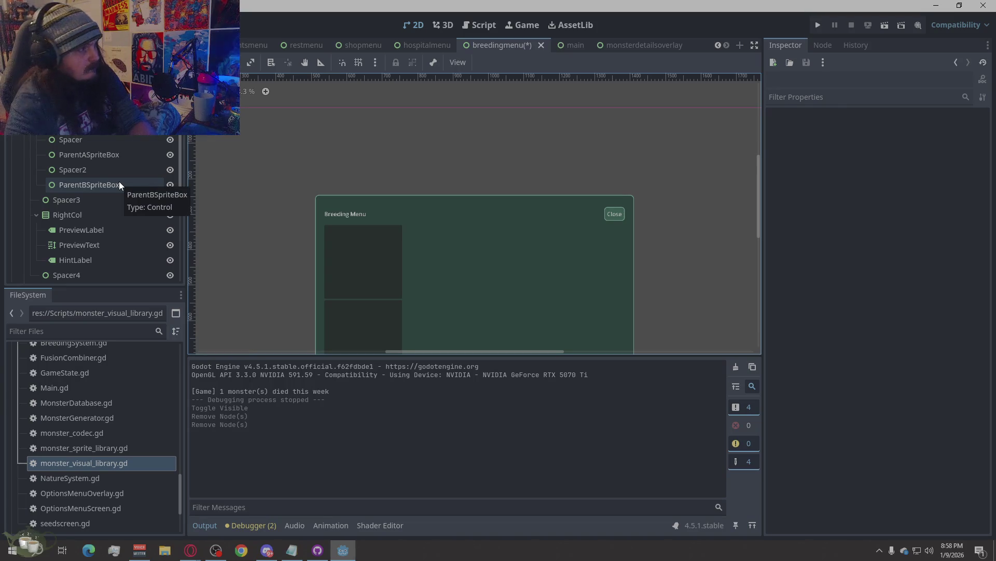
pyautogui.scroll(-1, 120, 182)
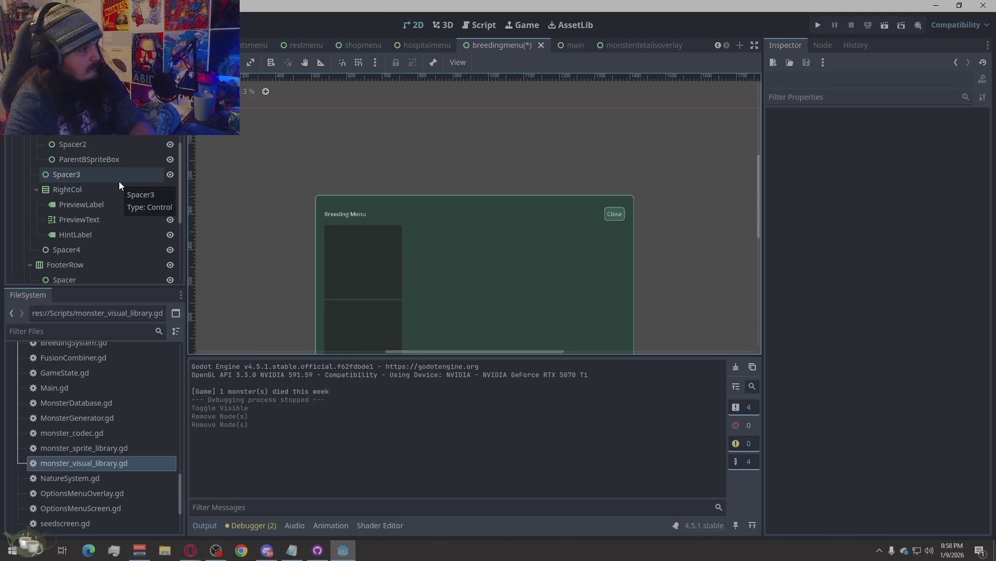
pyautogui.scroll(-1, 119, 182)
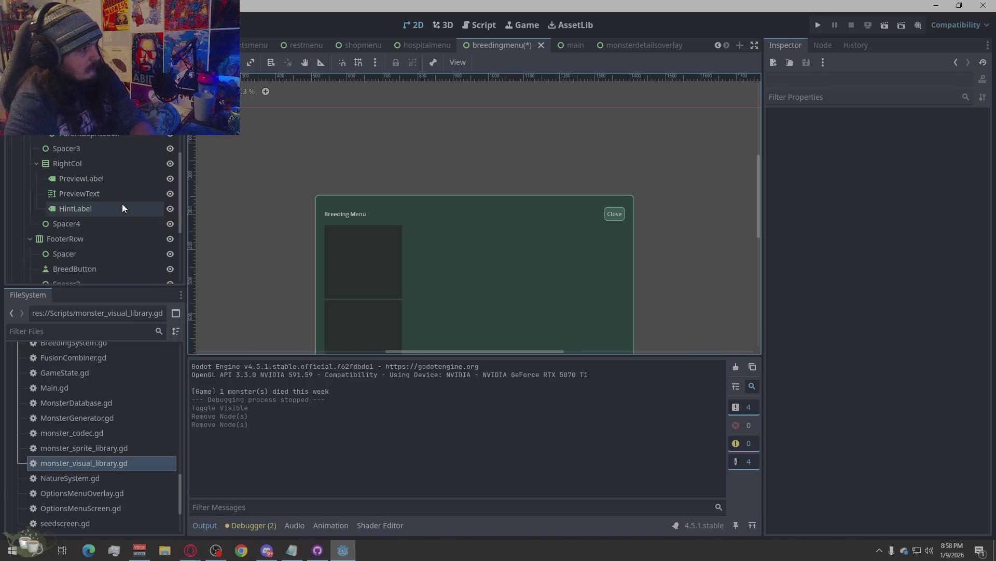
pyautogui.click(143, 174)
pyautogui.press('Delete')
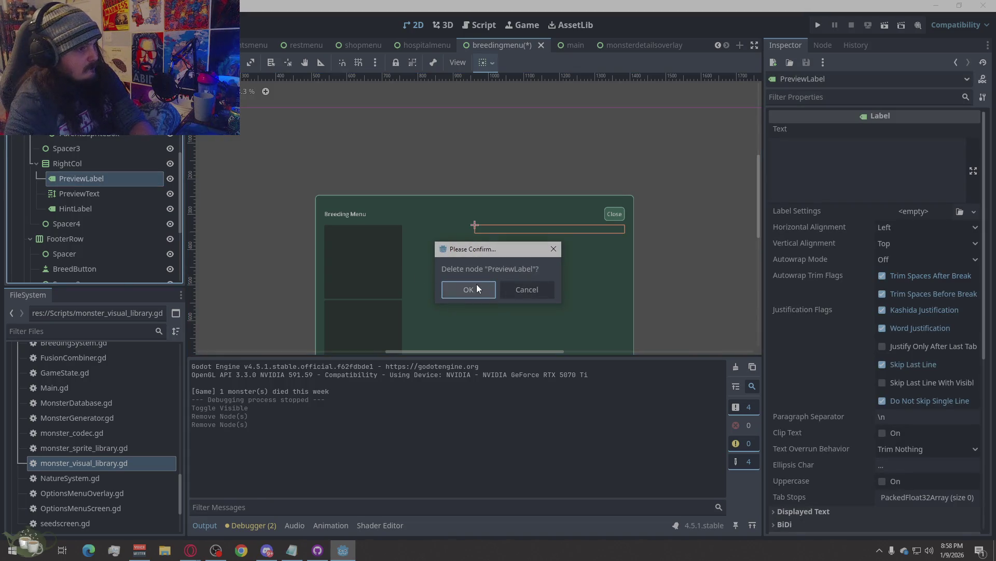
pyautogui.click(469, 291)
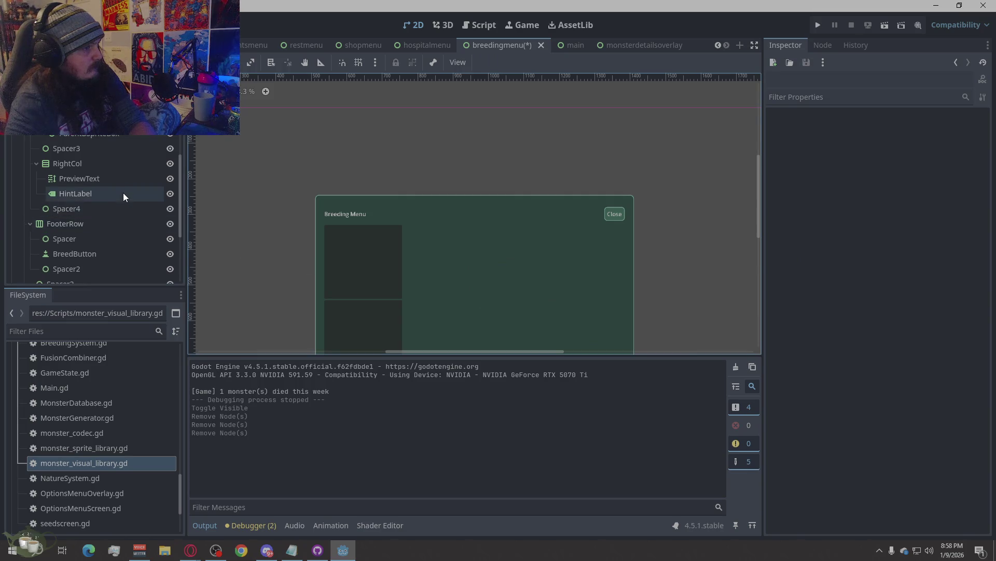
# Save the breeding menu scene and open BreedingMenu.gd in the script editor
pyautogui.scroll(-2, 125, 186)
pyautogui.scroll(-2, 125, 186)
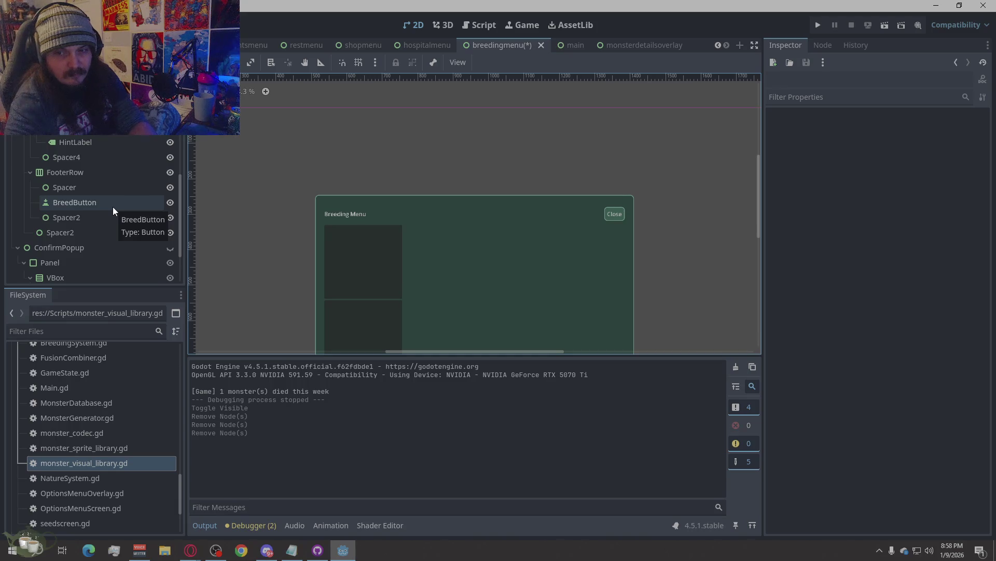
pyautogui.scroll(-3, 113, 207)
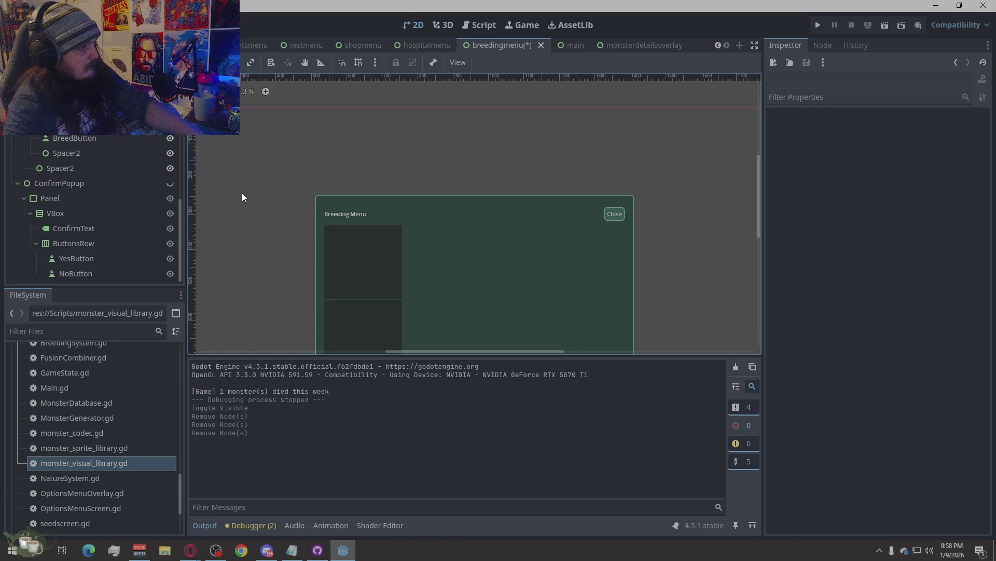
pyautogui.hotkey('ctrl', 's')
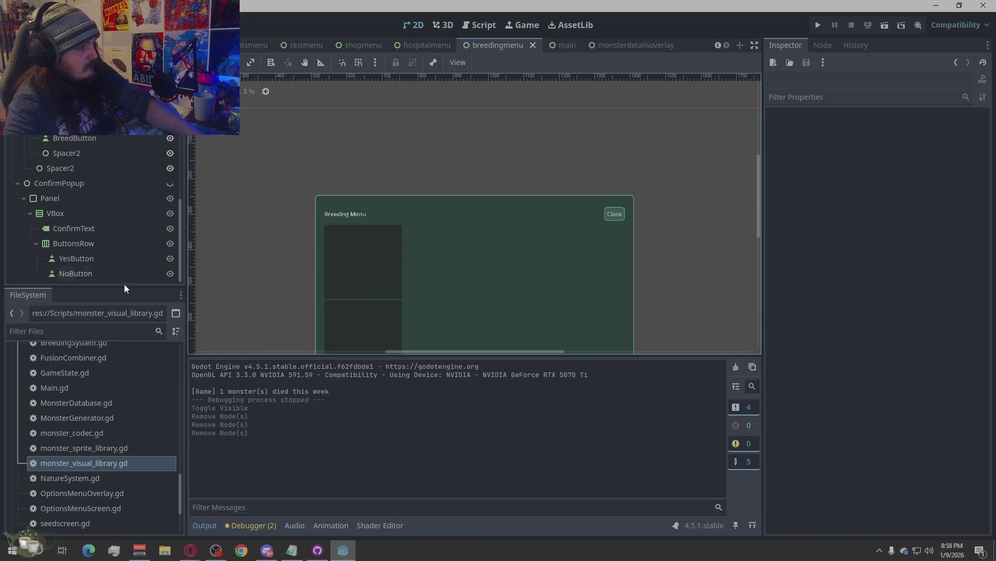
pyautogui.scroll(1, 364, 261)
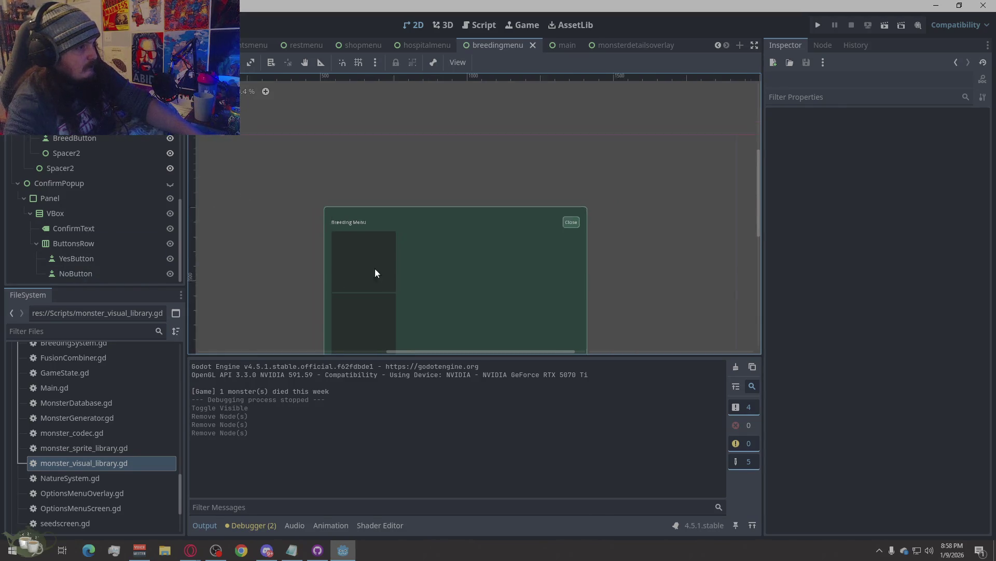
pyautogui.scroll(-2, 446, 150)
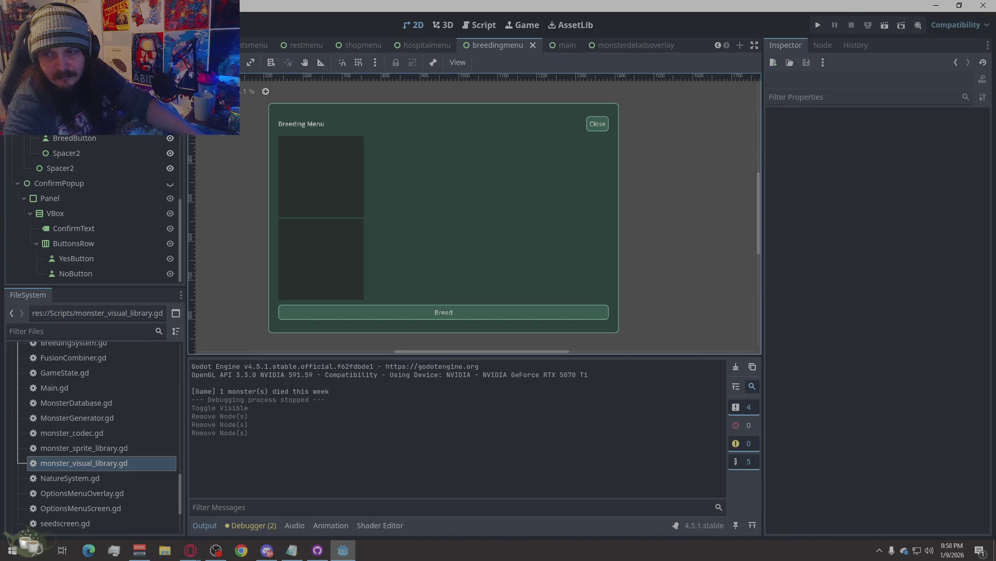
pyautogui.hotkey('alt', 'Tab')
pyautogui.scroll(3, 93, 208)
pyautogui.hotkey('alt', 'Tab')
pyautogui.hotkey('ctrl', 'F3')
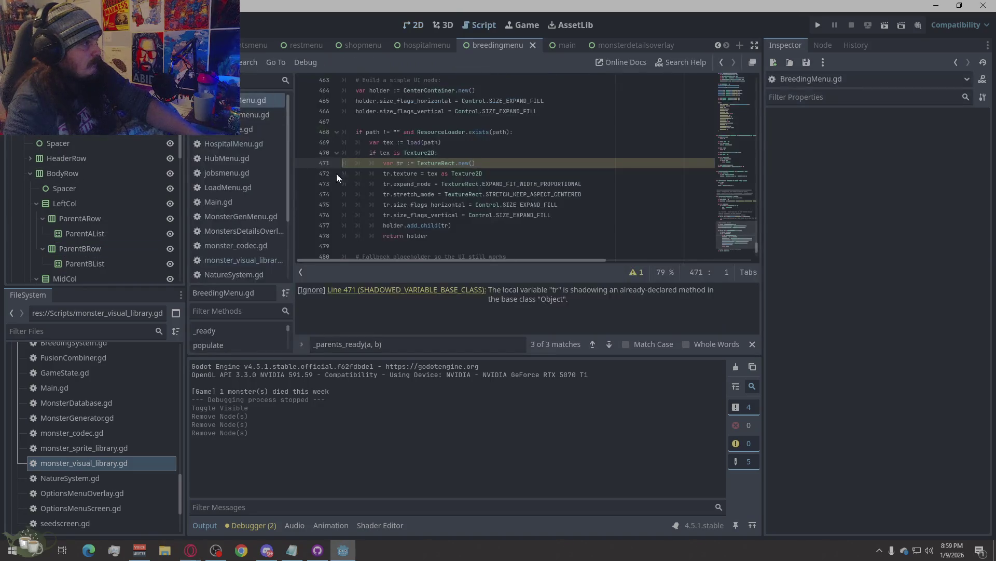
pyautogui.rightClick(573, 218)
pyautogui.click(605, 312)
pyautogui.hotkey('ctrl', 'v')
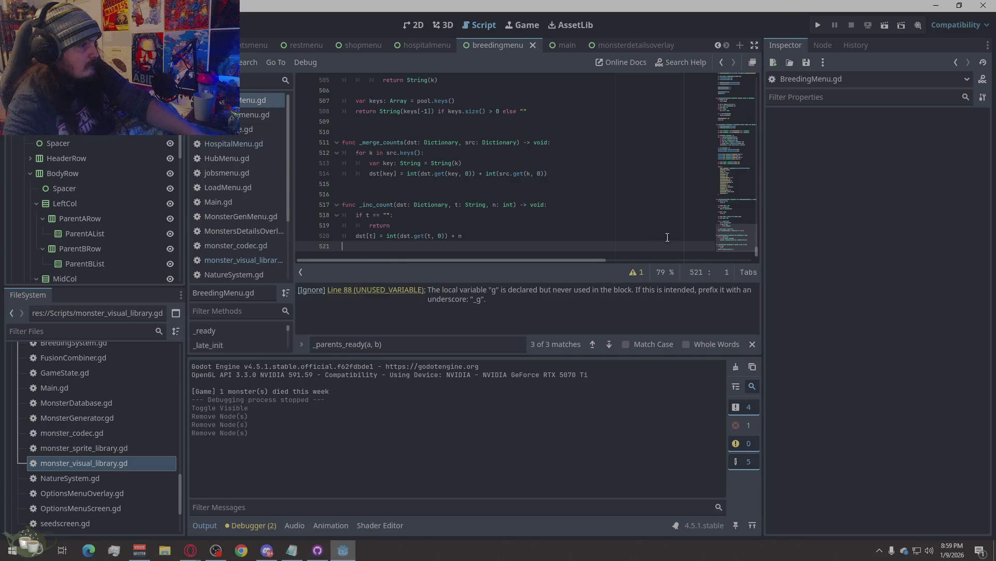
pyautogui.rightClick(546, 302)
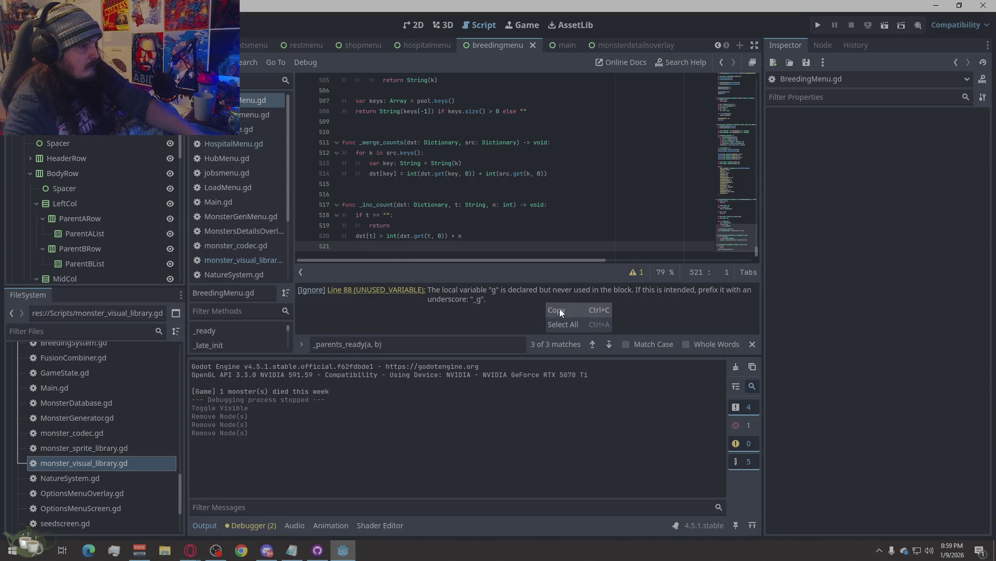
pyautogui.click(574, 314)
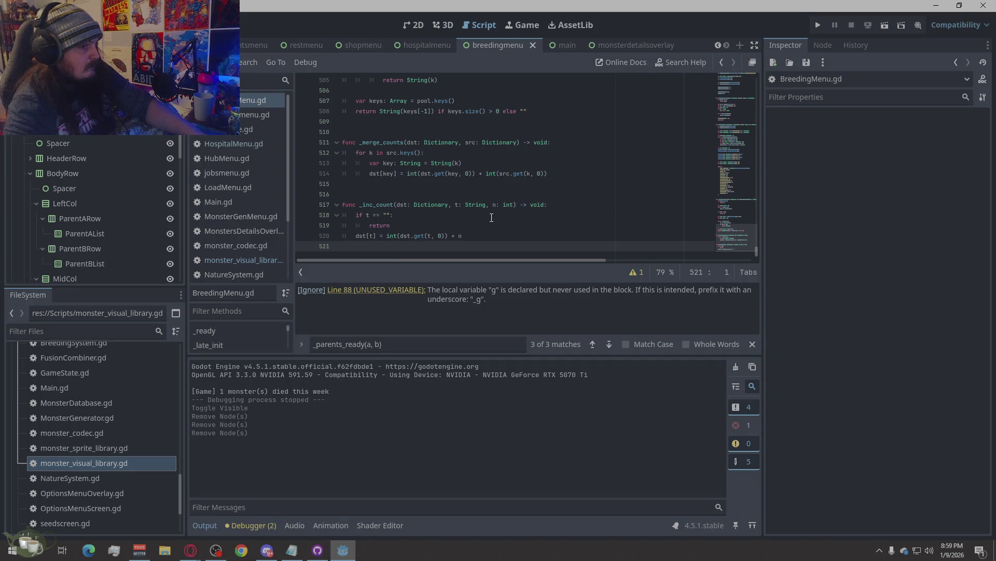
pyautogui.click(522, 197)
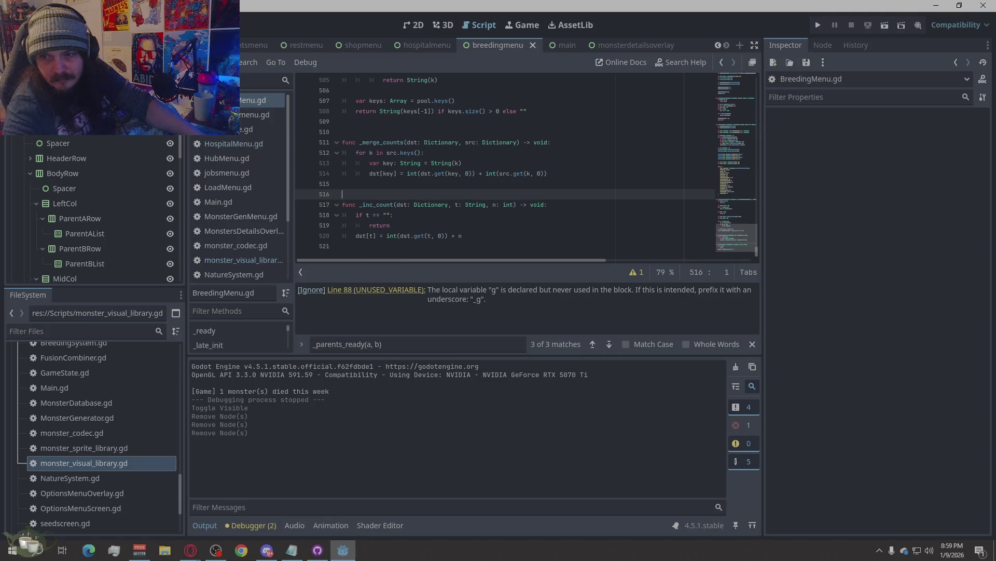
pyautogui.hotkey('alt', 'Tab')
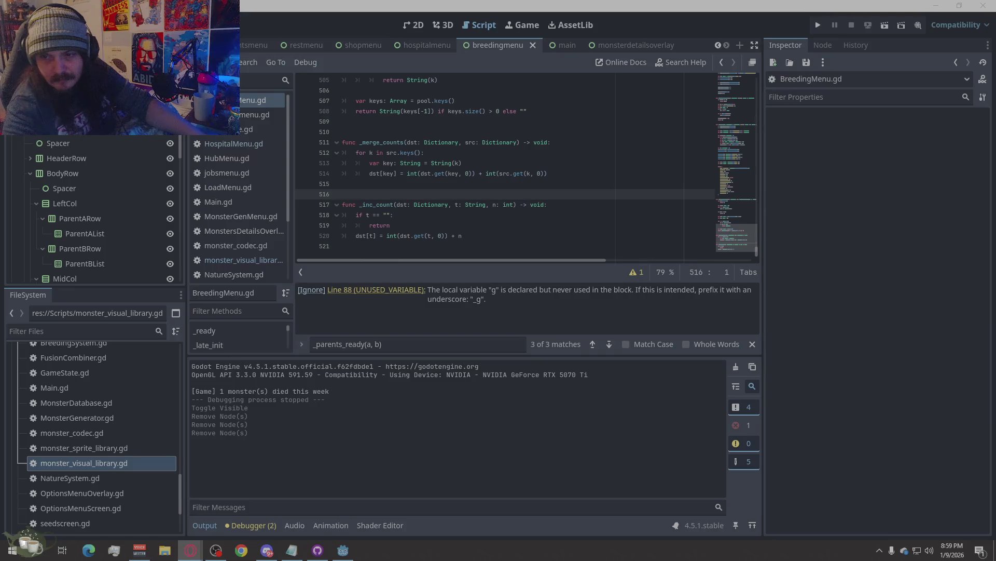
pyautogui.click(819, 25)
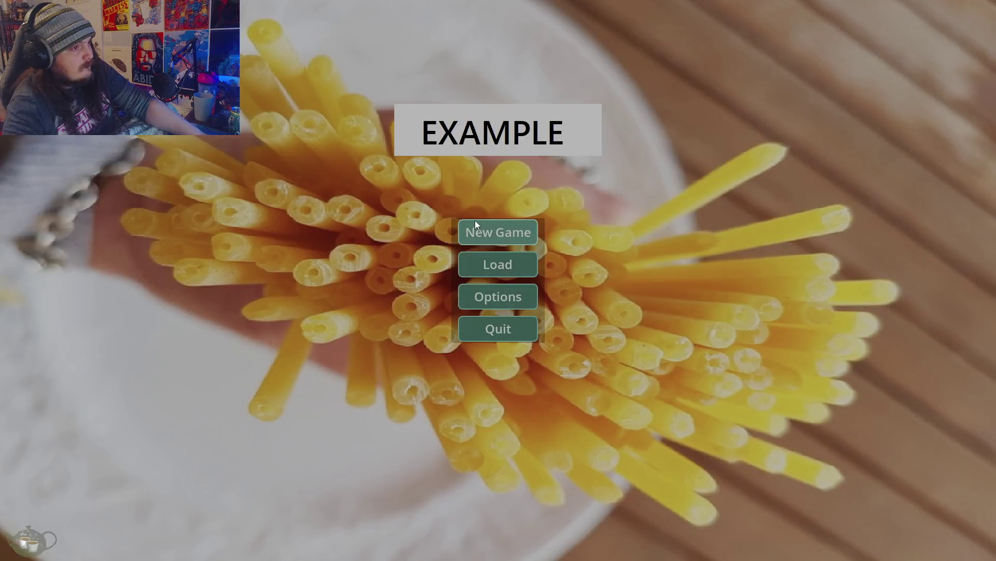
# Start a new game, see the Breeding Menu's 'Game singleton not found' error, and return to title
pyautogui.click(477, 224)
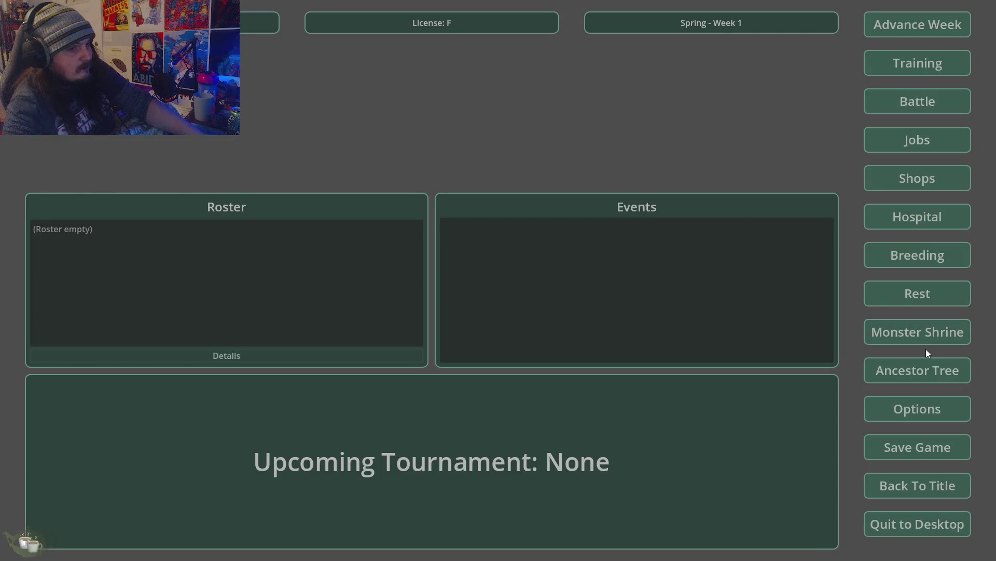
pyautogui.click(927, 262)
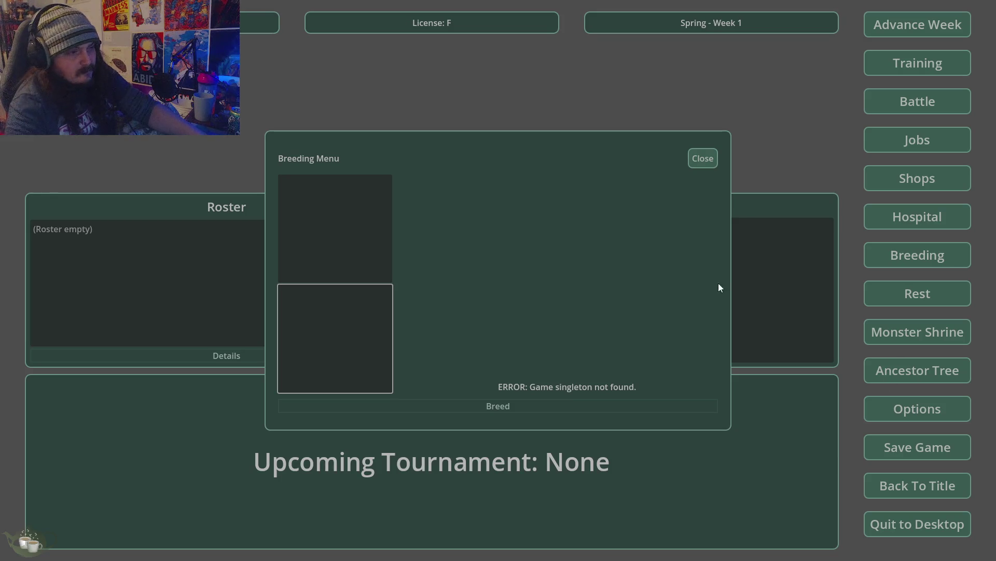
pyautogui.click(583, 406)
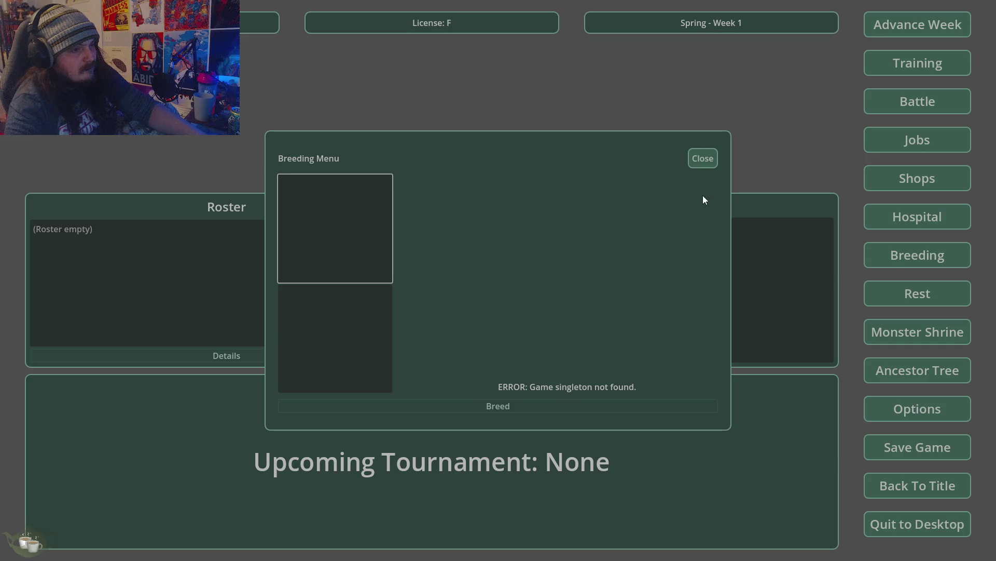
pyautogui.click(702, 158)
pyautogui.click(951, 492)
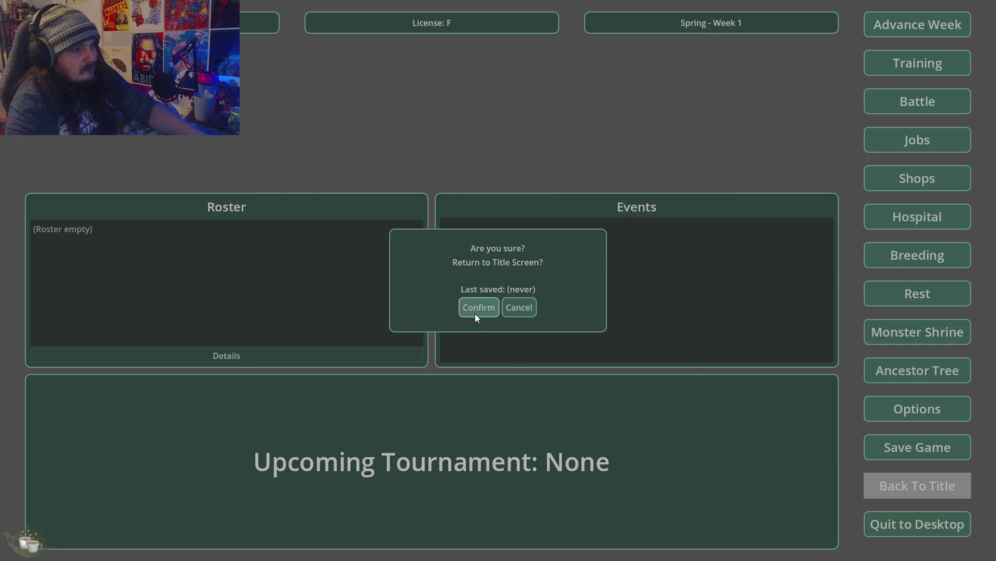
pyautogui.click(475, 313)
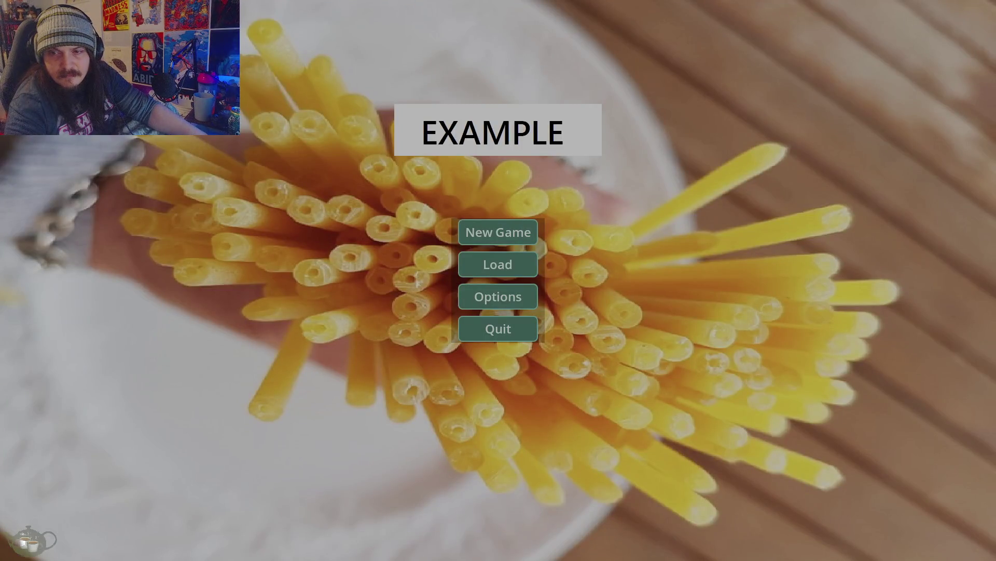
pyautogui.click(513, 327)
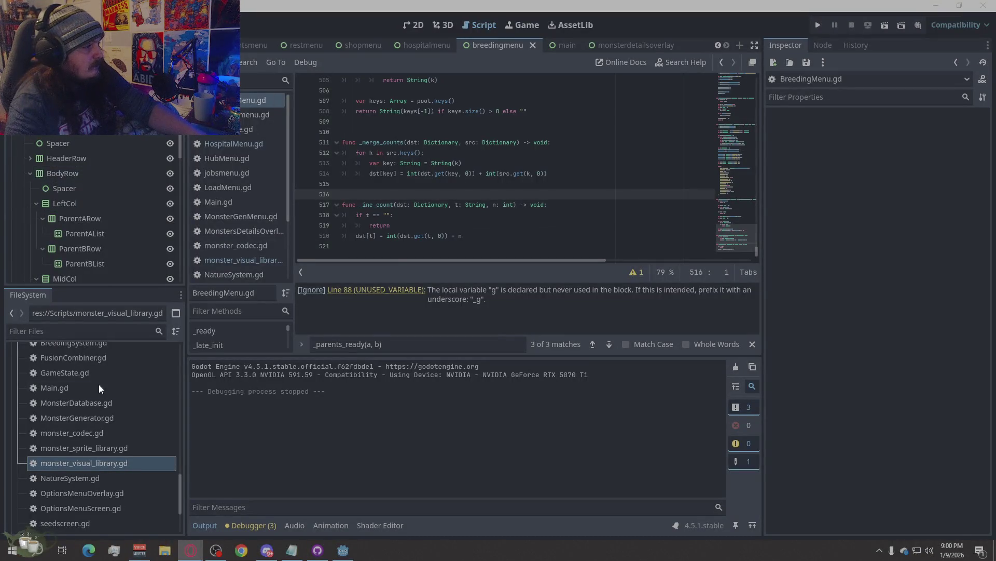
# Scroll the FileSystem dock down to the root Scripts files
pyautogui.scroll(10, 99, 410)
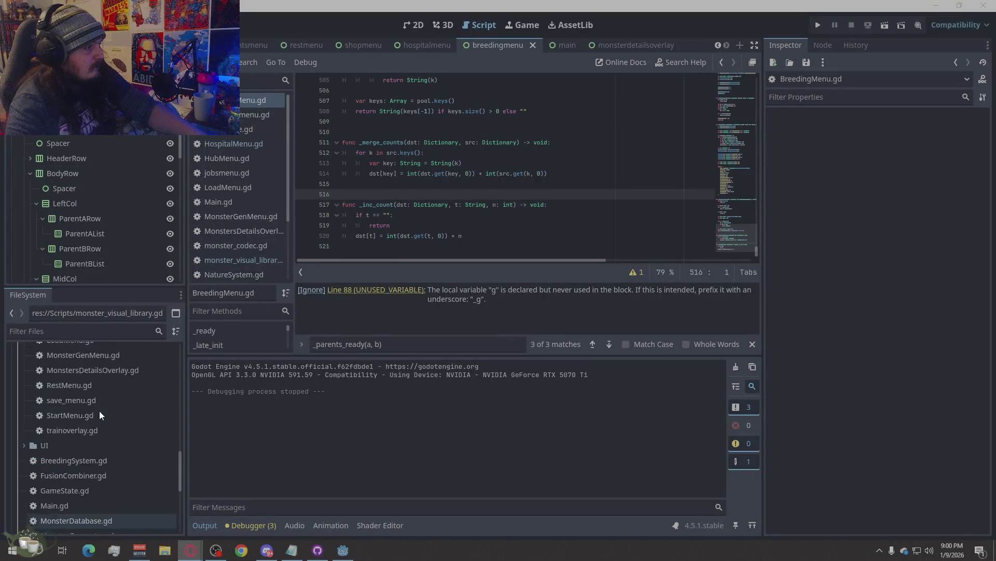
pyautogui.scroll(-5, 113, 438)
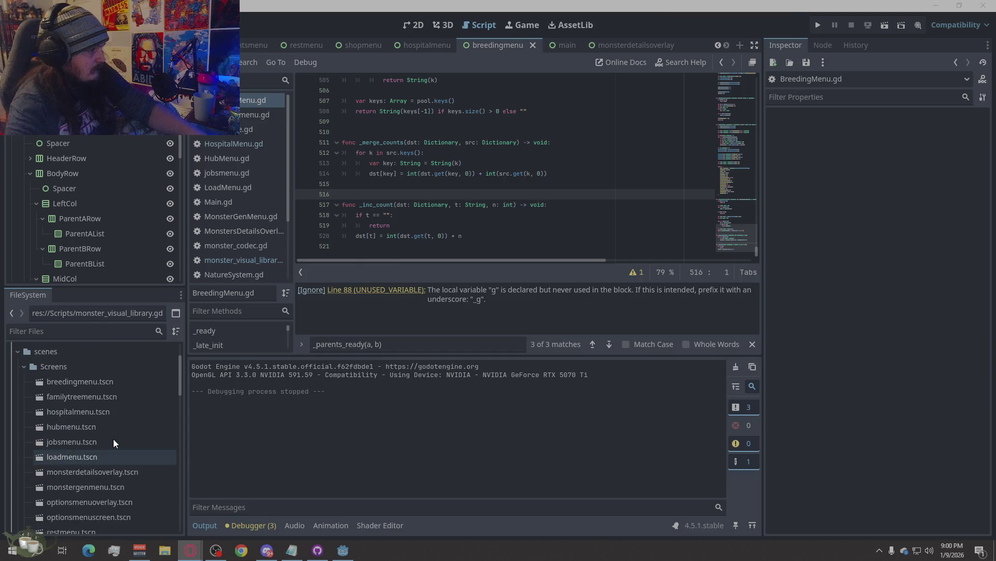
pyautogui.scroll(-2, 114, 433)
pyautogui.scroll(3, 114, 432)
pyautogui.scroll(-1, 104, 420)
pyautogui.scroll(6, 62, 431)
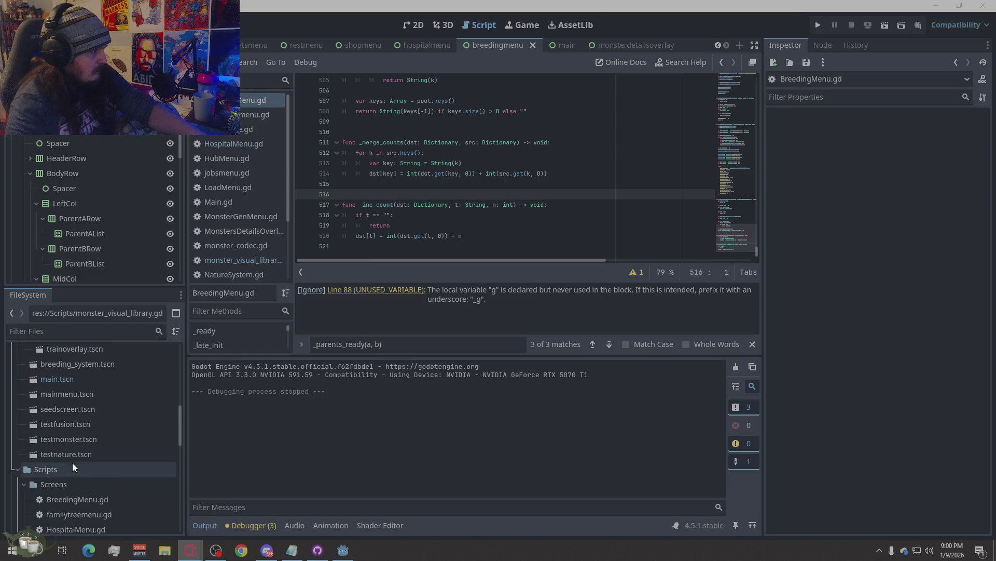
pyautogui.scroll(3, 64, 441)
pyautogui.scroll(-9, 83, 445)
pyautogui.scroll(-3, 107, 439)
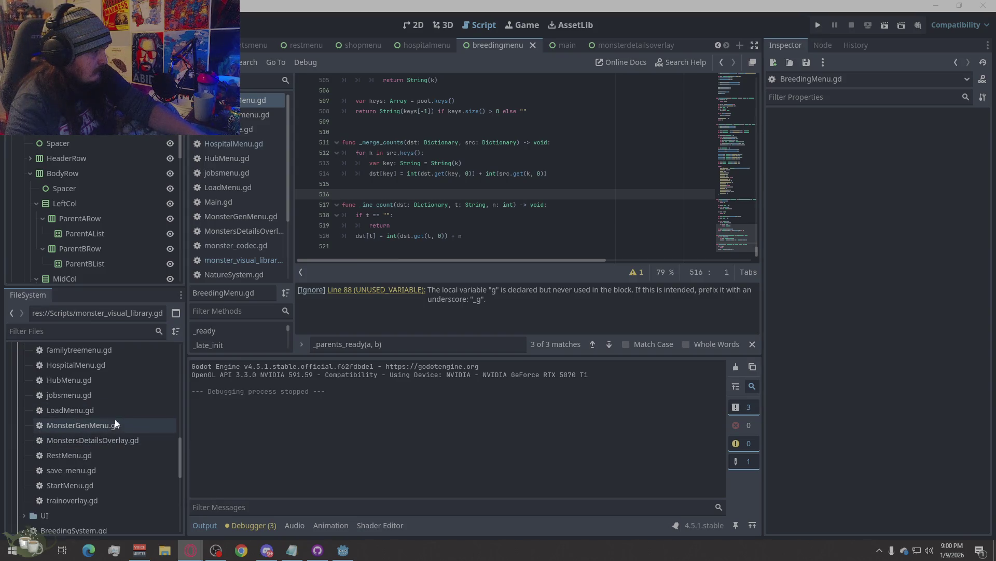
pyautogui.scroll(5, 86, 394)
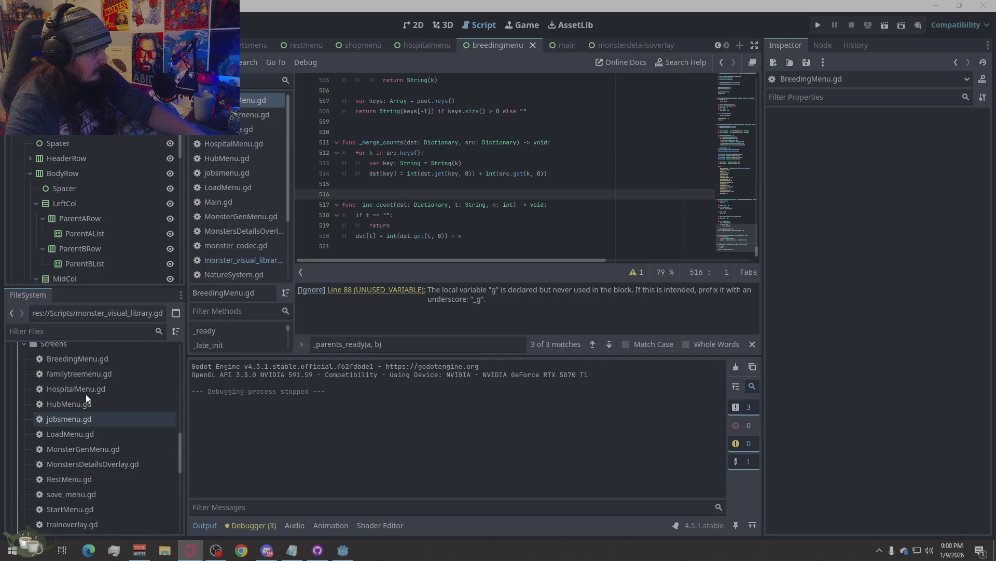
pyautogui.scroll(-10, 86, 394)
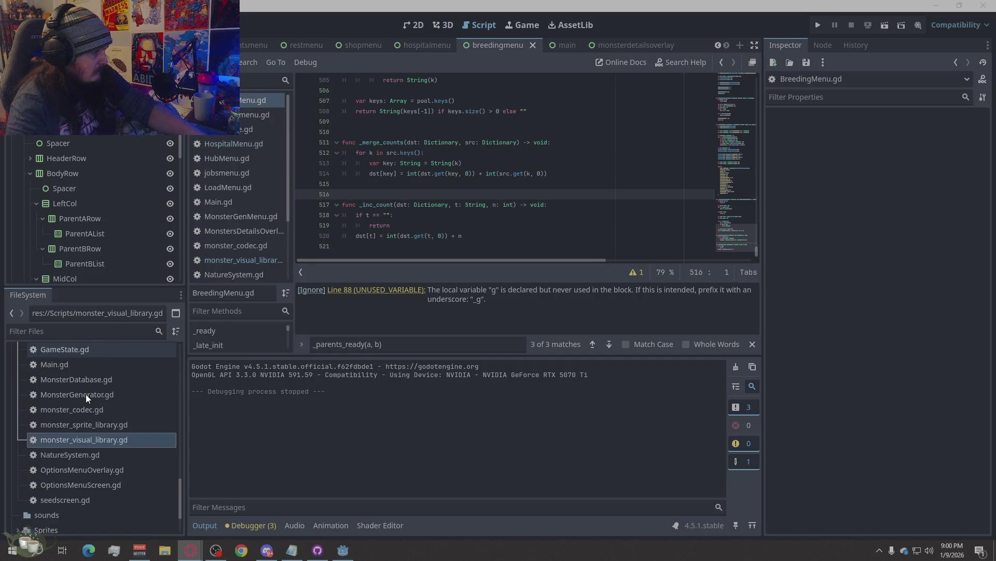
# Rename GameState.gd to Game.gd, then select Main.gd and run the project again
pyautogui.click(86, 394)
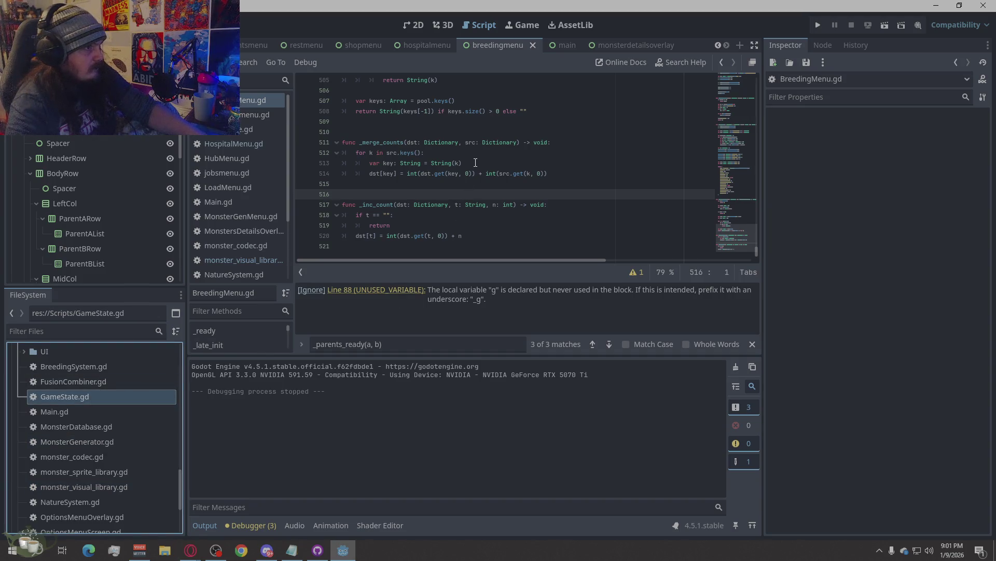
pyautogui.click(77, 397)
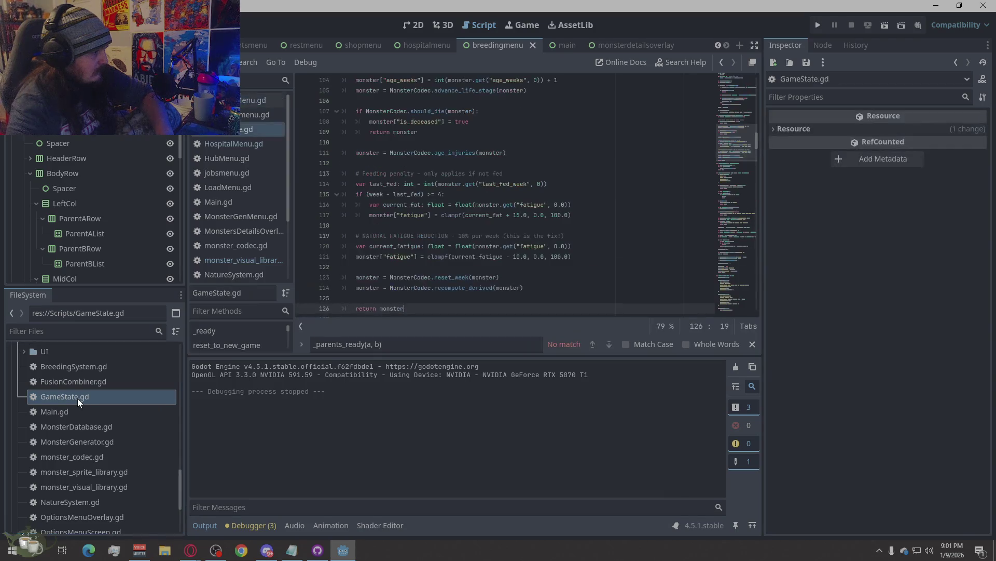
pyautogui.rightClick(77, 398)
pyautogui.click(89, 434)
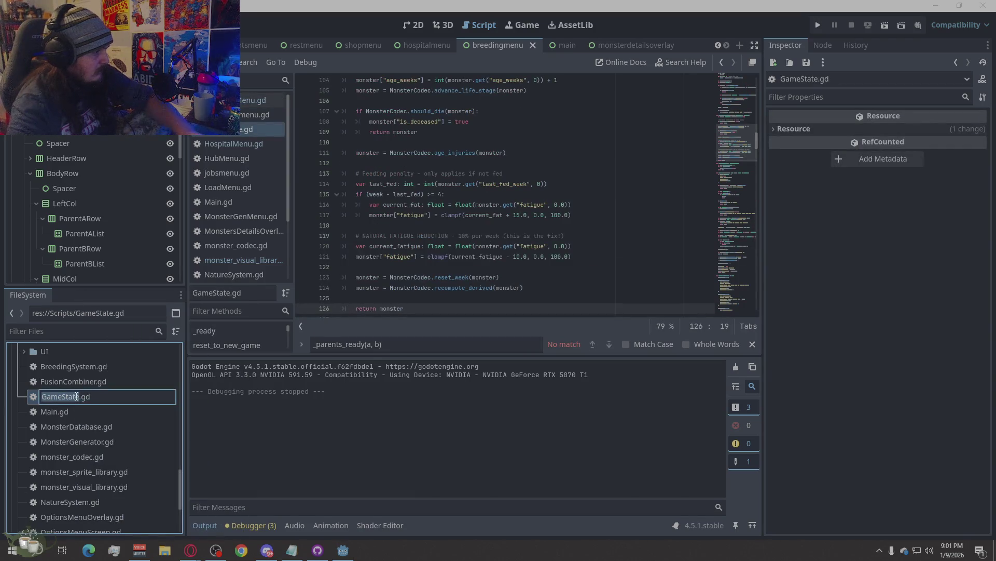
pyautogui.click(89, 399)
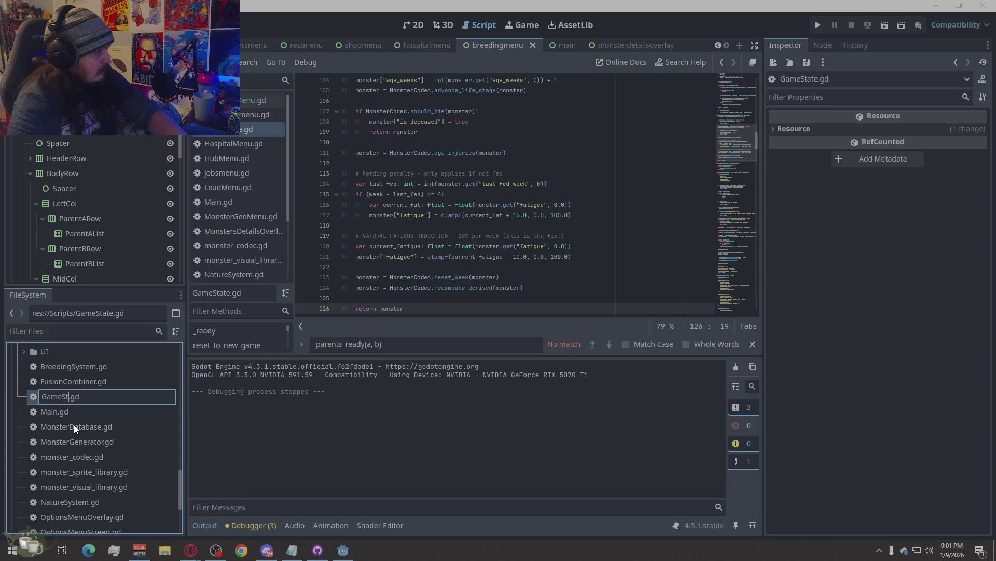
pyautogui.press('BackSpace')
pyautogui.press('BackSpace')
pyautogui.press('BackSpace')
pyautogui.press('Return')
pyautogui.click(105, 418)
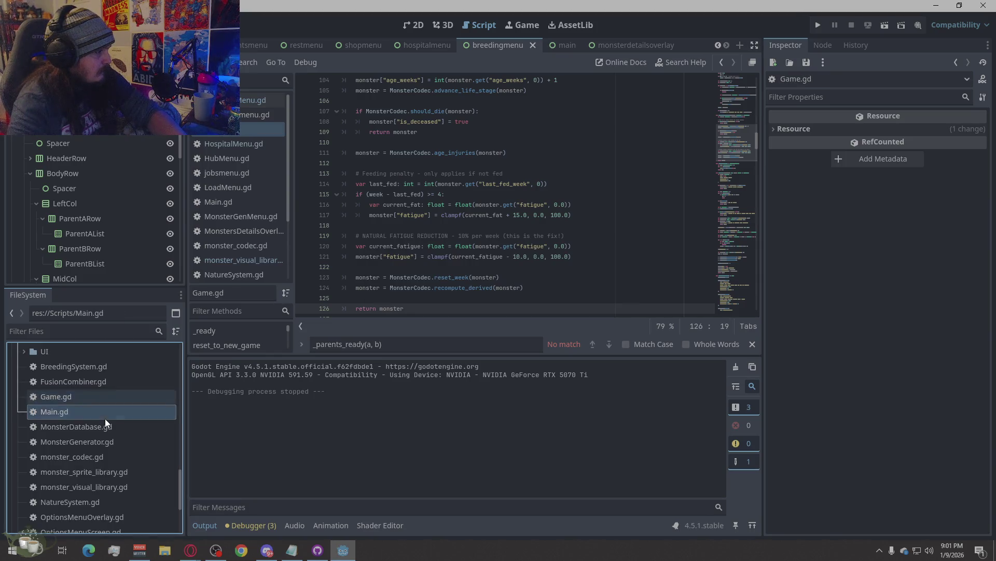
pyautogui.click(817, 26)
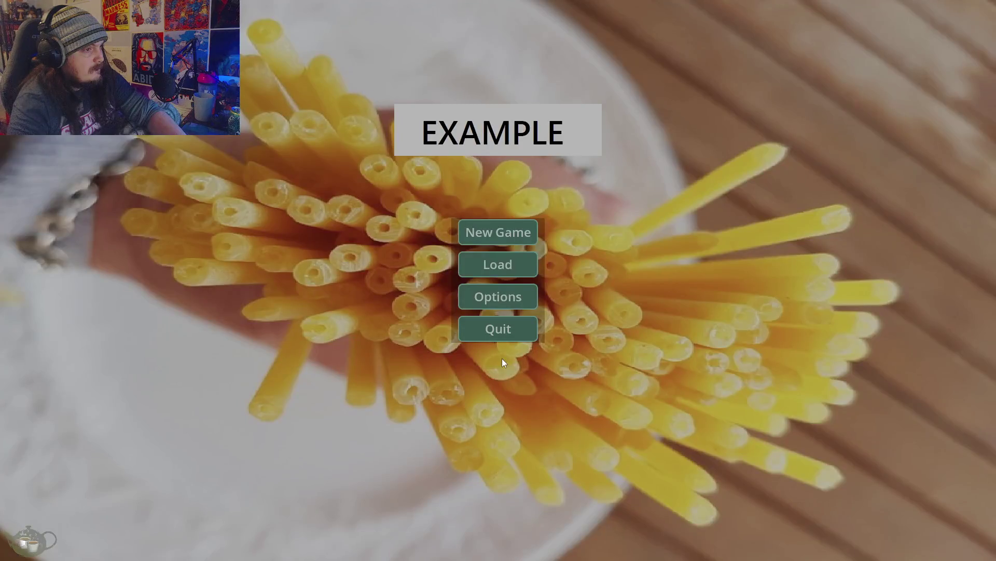
# Start a new game, recheck the Breeding Menu, then return to title and quit to the editor
pyautogui.click(512, 239)
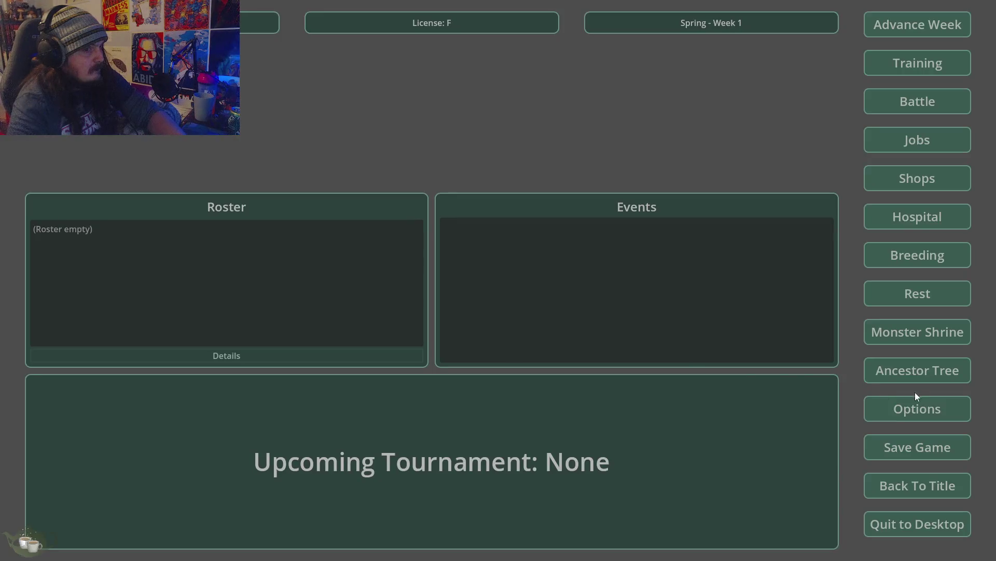
pyautogui.click(940, 257)
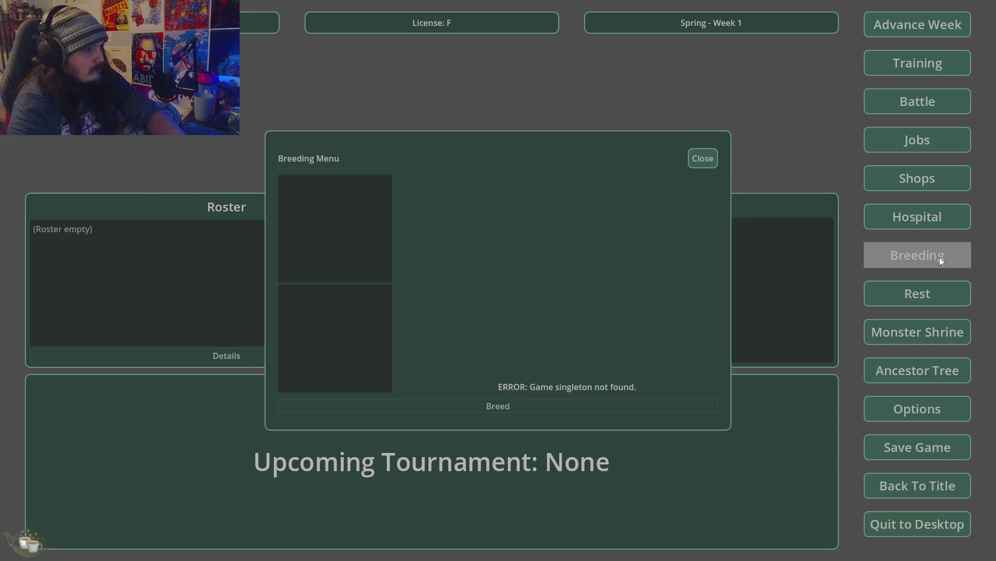
pyautogui.click(702, 159)
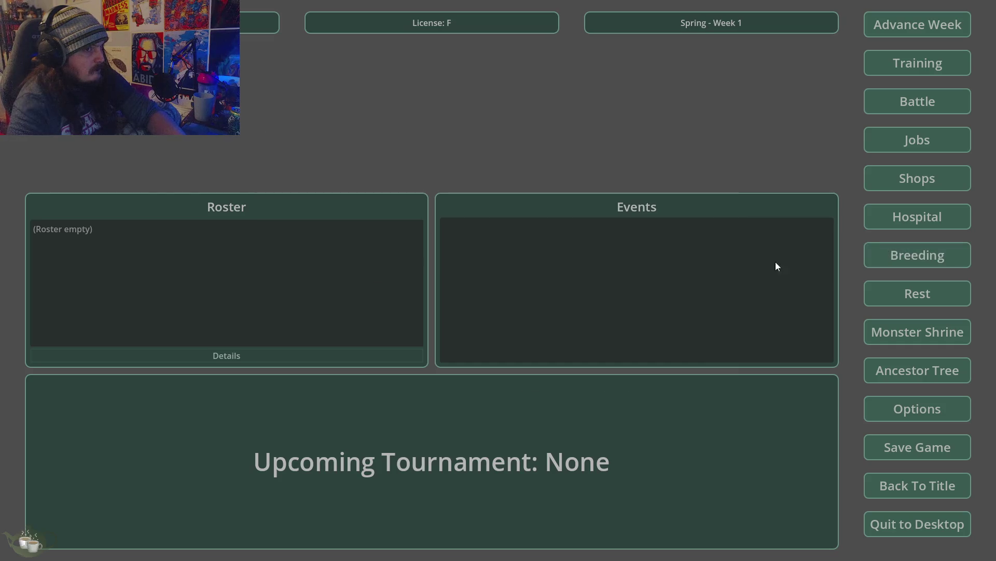
pyautogui.click(931, 481)
pyautogui.click(487, 307)
pyautogui.click(484, 331)
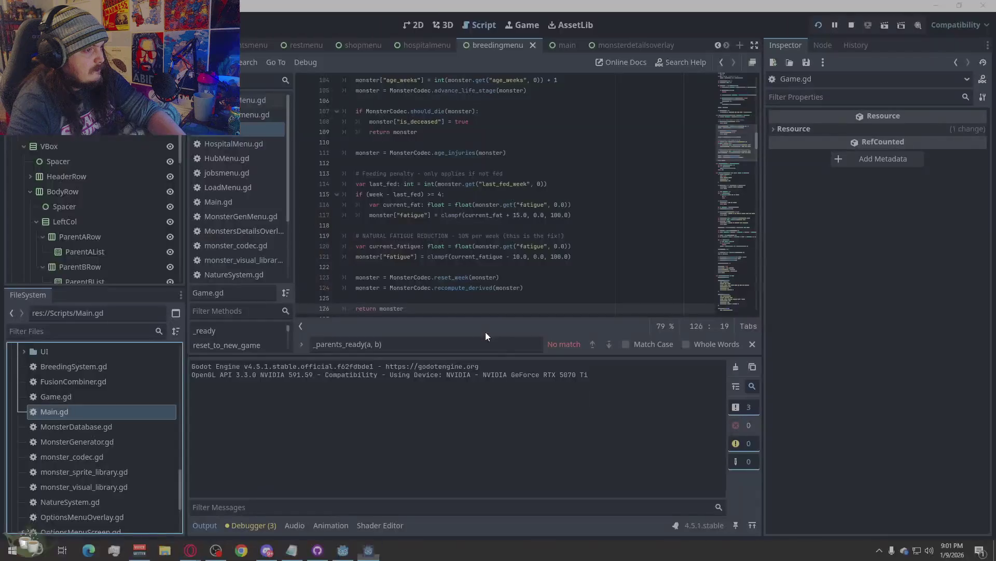
# Open Game.gd, consult the web browser, then bring up the Project menu
pyautogui.click(81, 396)
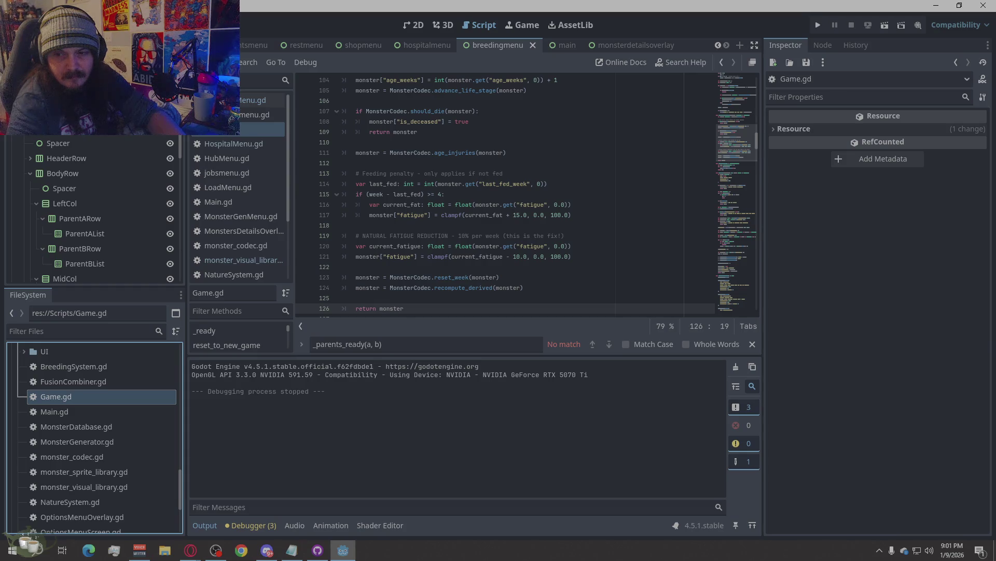
pyautogui.click(190, 550)
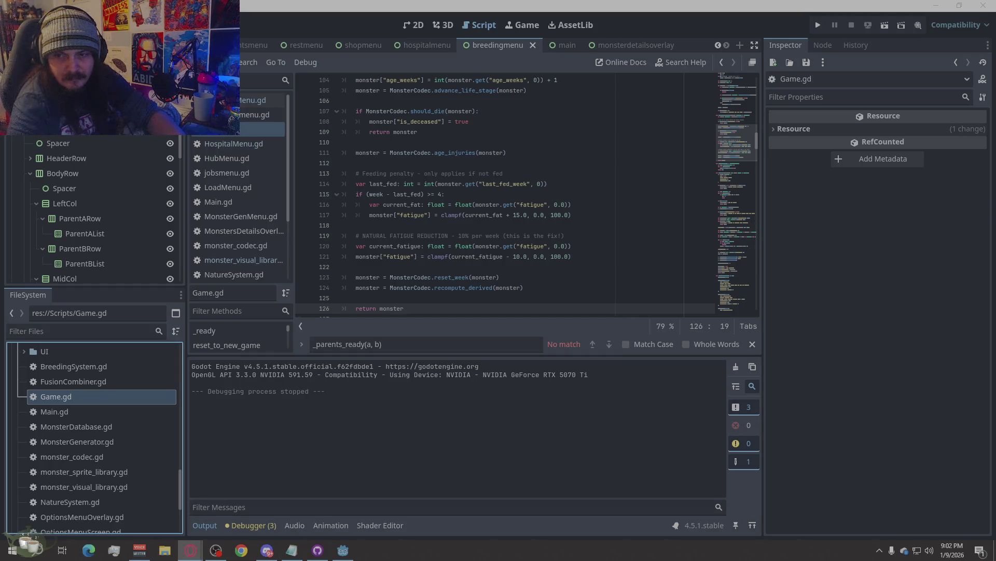
pyautogui.click(42, 25)
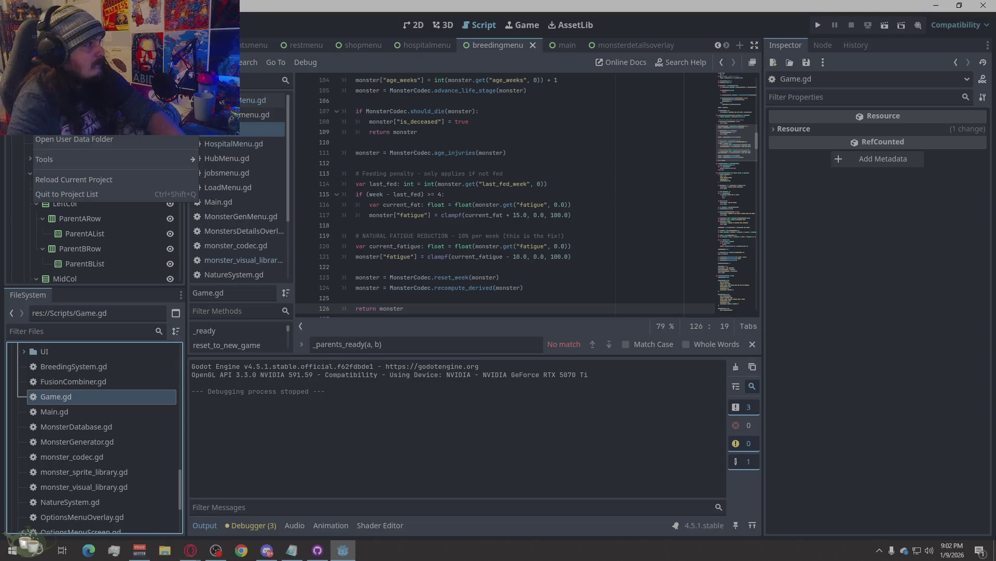
# Check the Globals autoloads in Project Settings, confirming Game at res://Scripts/Game.gd, then close
pyautogui.click(62, 42)
pyautogui.click(348, 86)
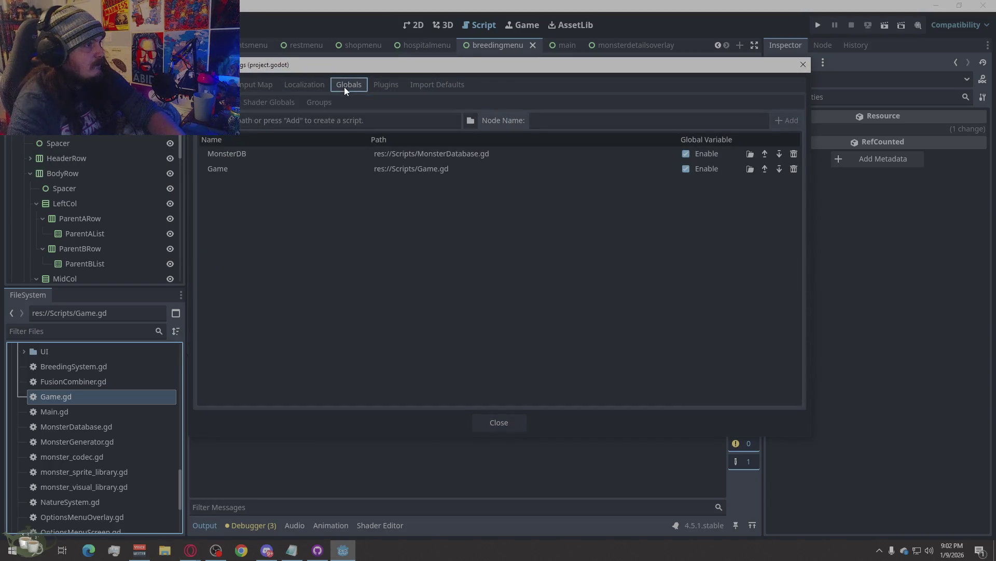
pyautogui.click(267, 168)
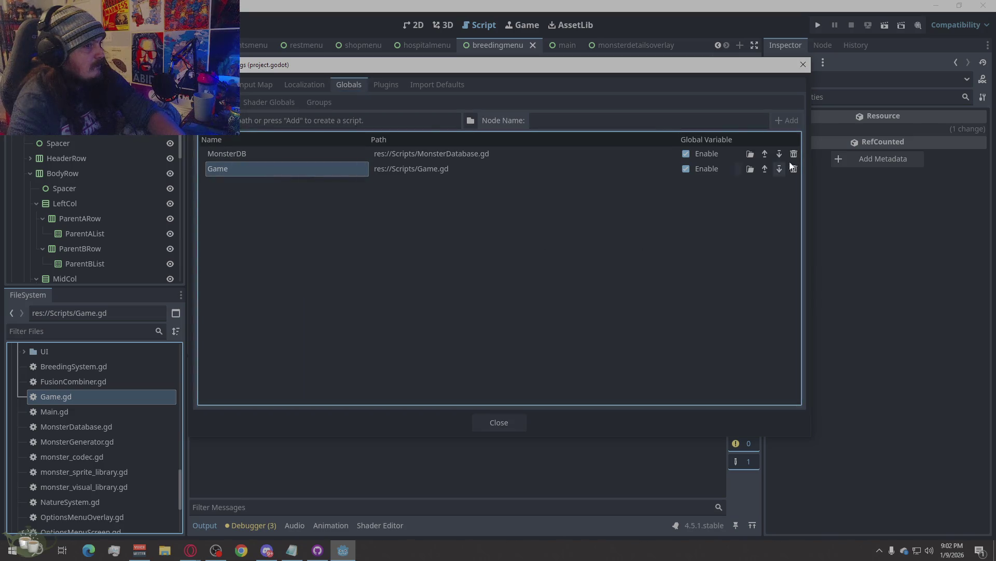
pyautogui.click(803, 65)
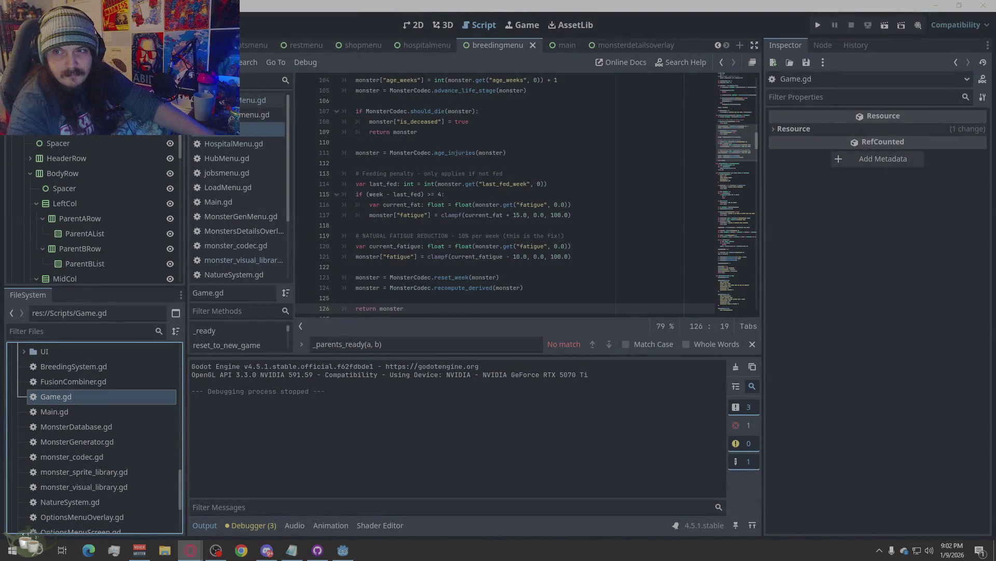
pyautogui.hotkey('alt', 'Tab')
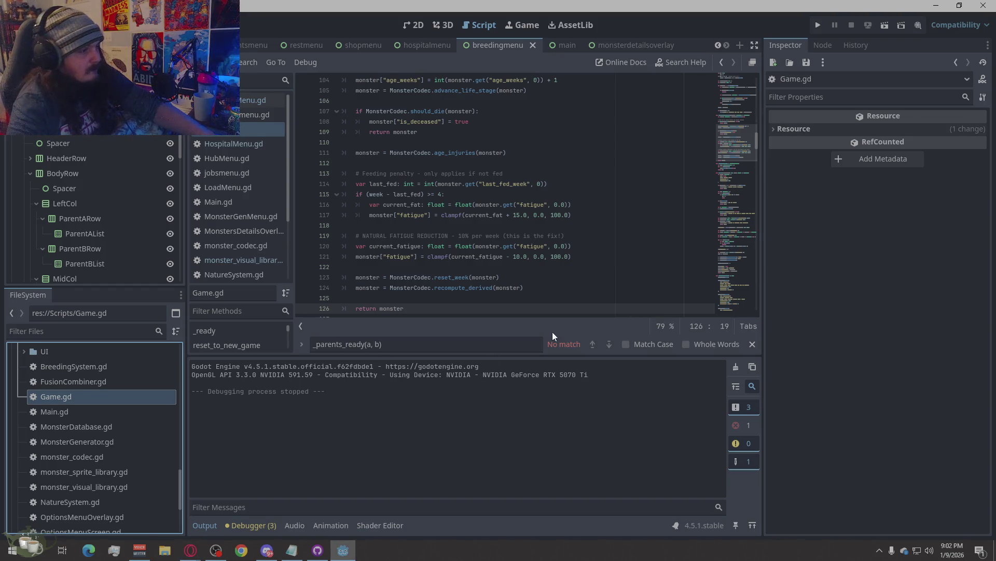
pyautogui.hotkey('alt', 'Tab')
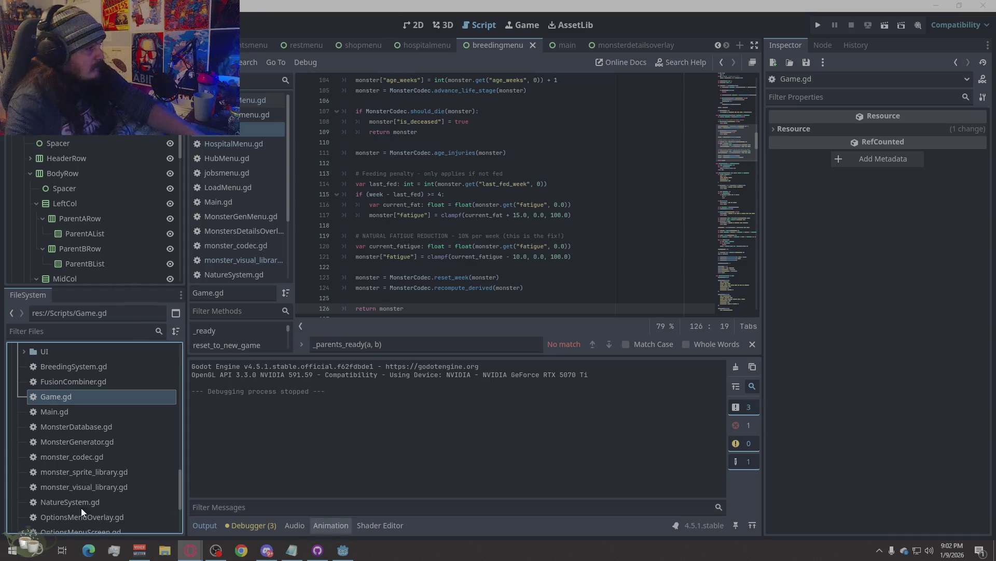
pyautogui.rightClick(57, 396)
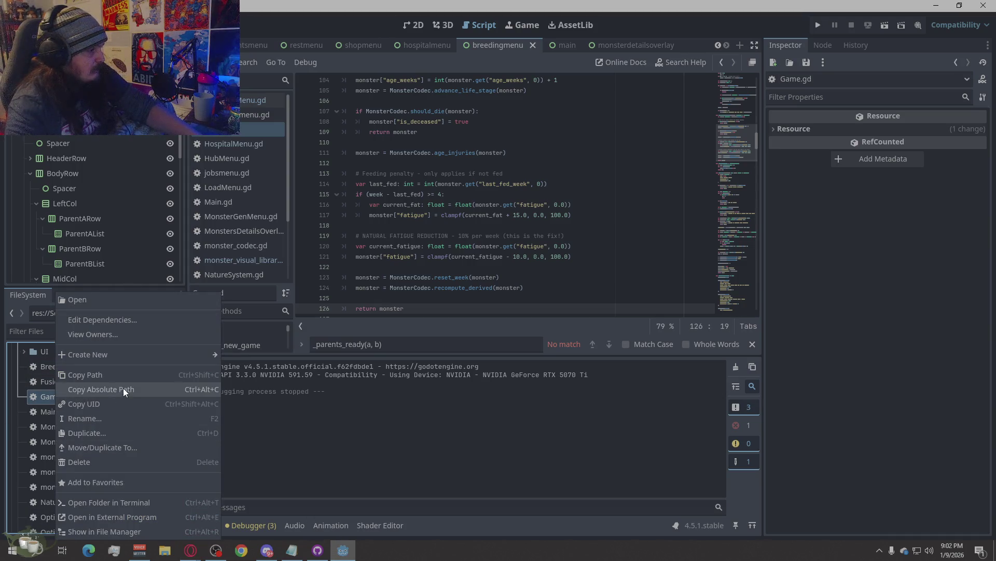
pyautogui.click(124, 375)
pyautogui.hotkey('alt', 'Tab')
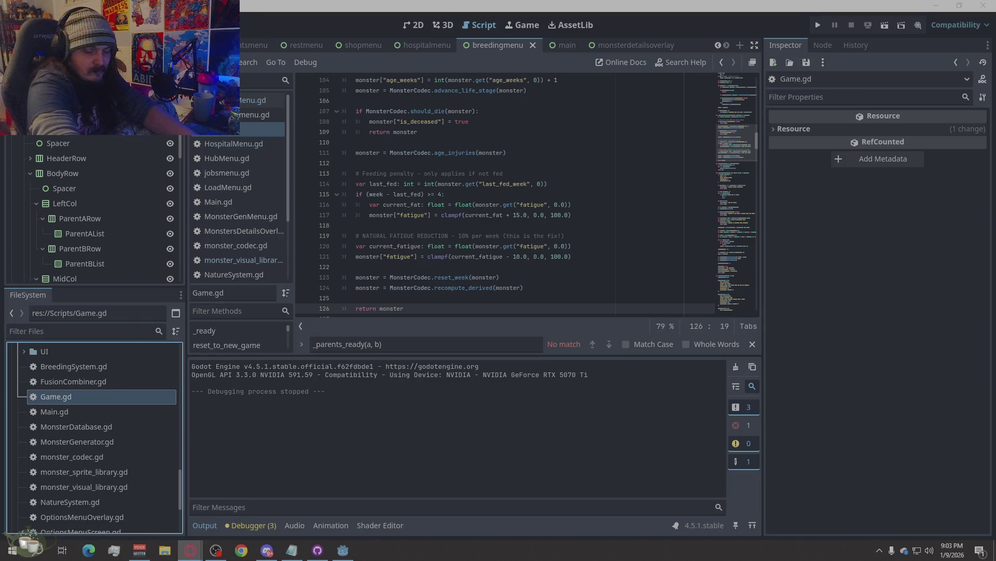
pyautogui.click(245, 130)
pyautogui.rightClick(608, 221)
pyautogui.click(649, 335)
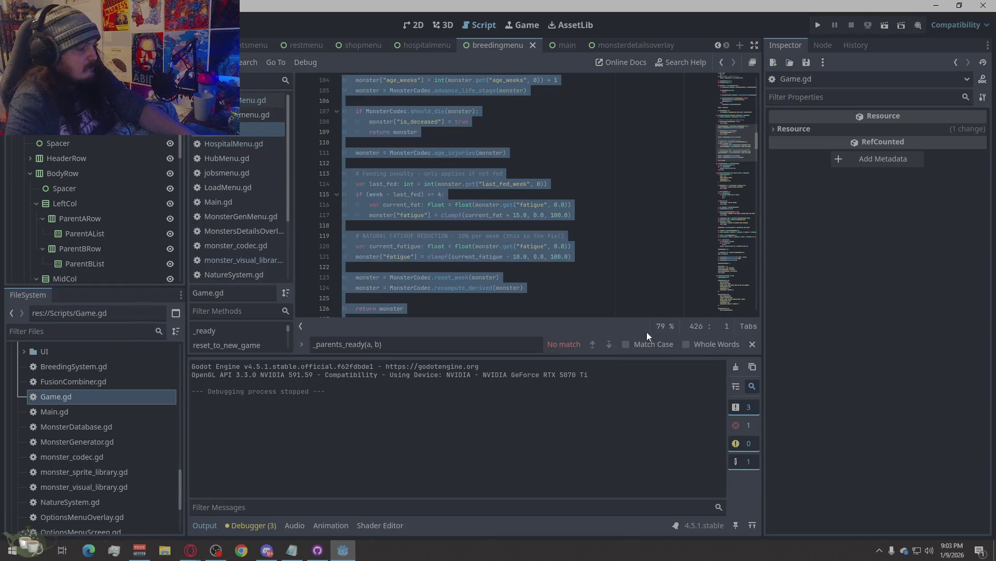
pyautogui.hotkey('alt', 'Tab')
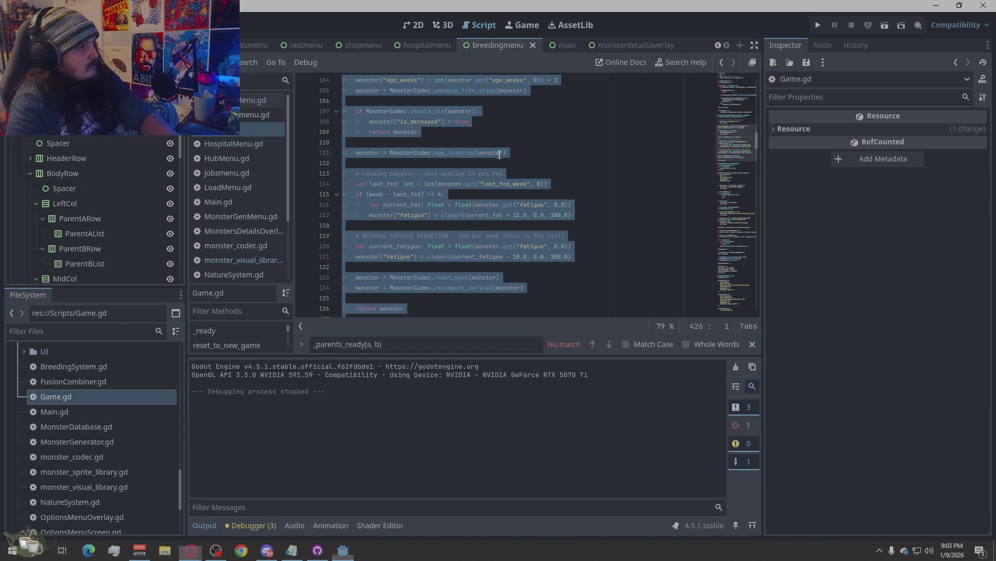
pyautogui.click(524, 152)
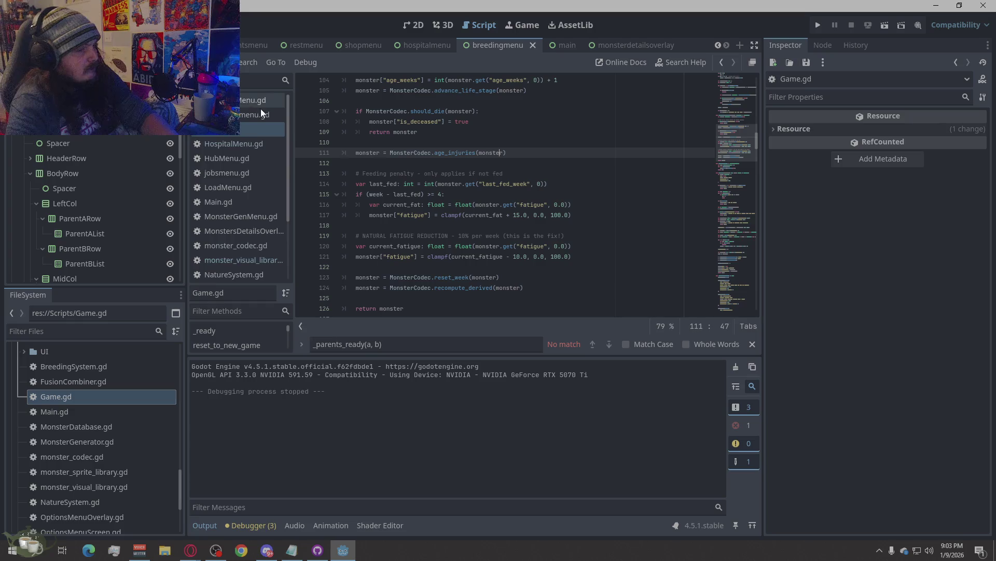
pyautogui.hotkey('alt', 'Tab')
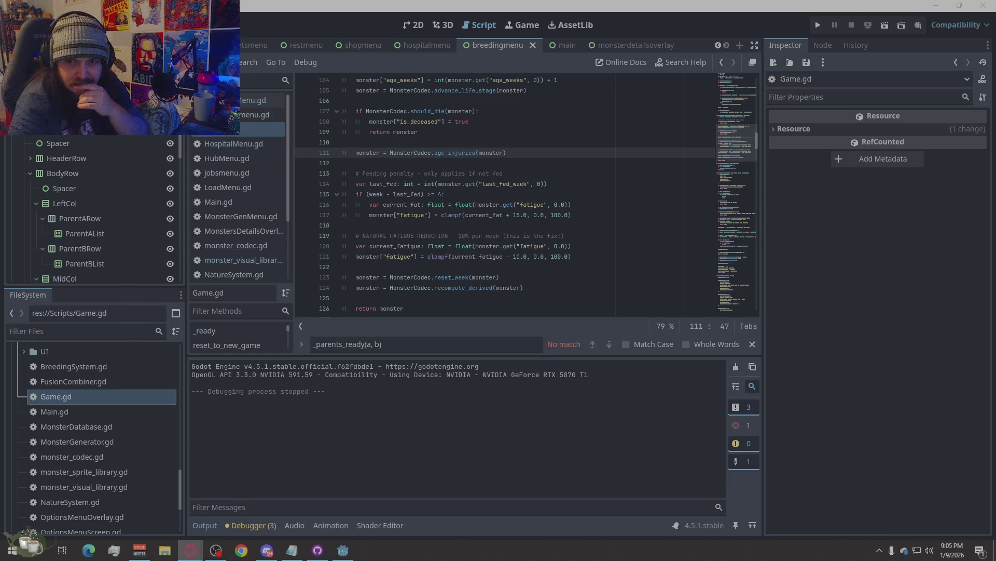
pyautogui.scroll(4, 323, 45)
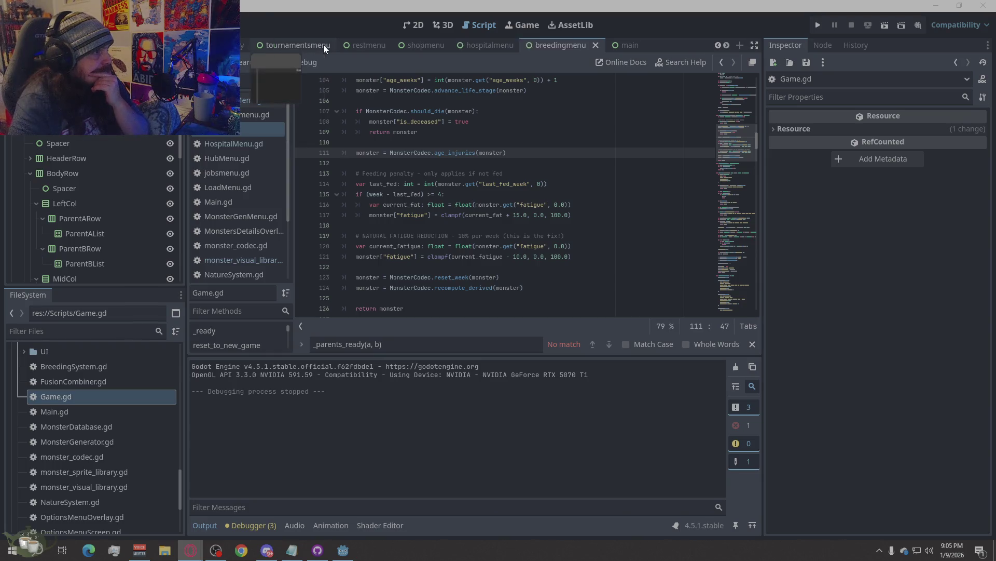
# Switch to the main scene tab and select its Main root node
pyautogui.scroll(5, 323, 45)
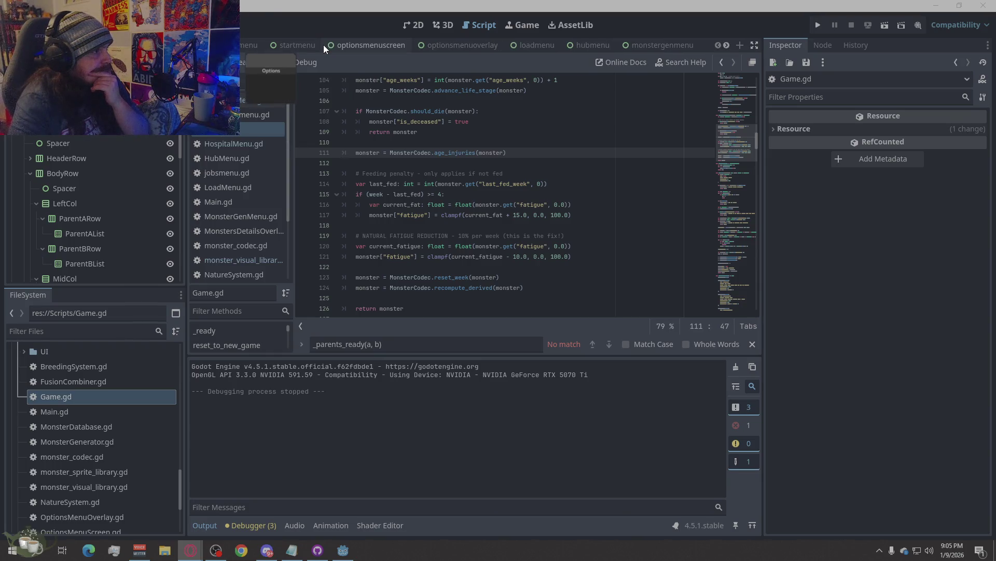
pyautogui.scroll(-5, 502, 49)
pyautogui.scroll(-3, 514, 45)
pyautogui.click(569, 46)
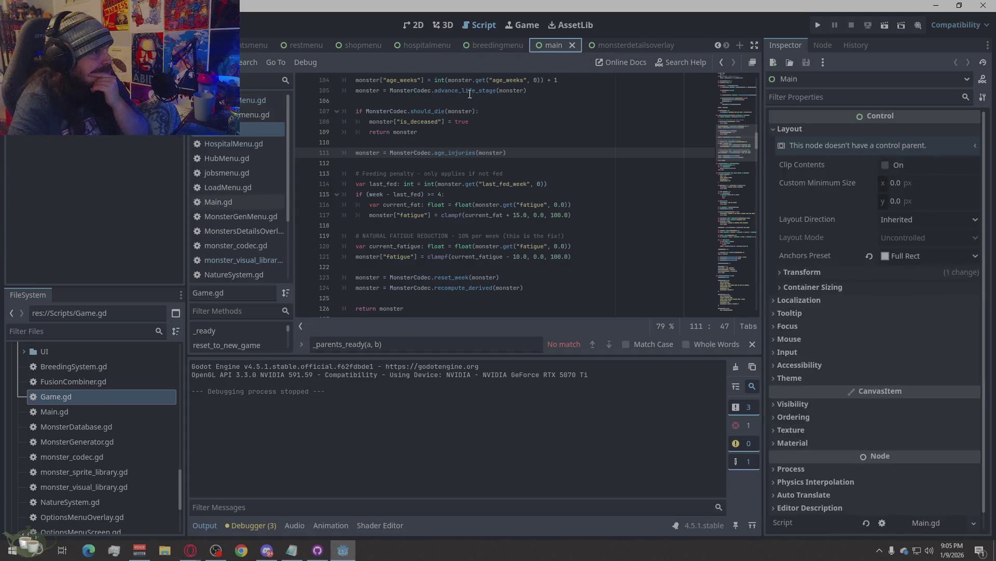
pyautogui.click(85, 152)
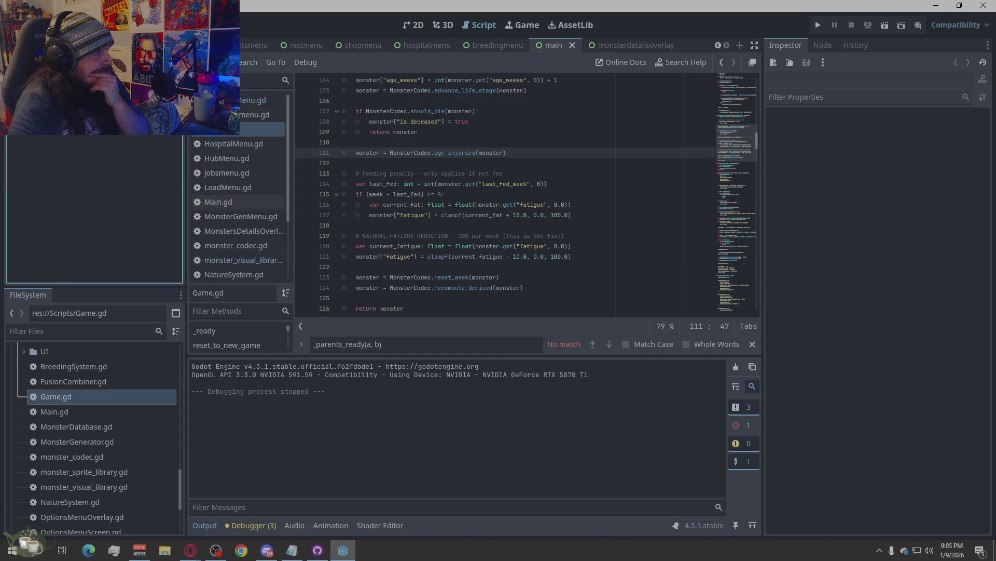
# Open Game.gd from the Game autoload row in Project Settings > Globals, then switch to the browser
pyautogui.click(62, 119)
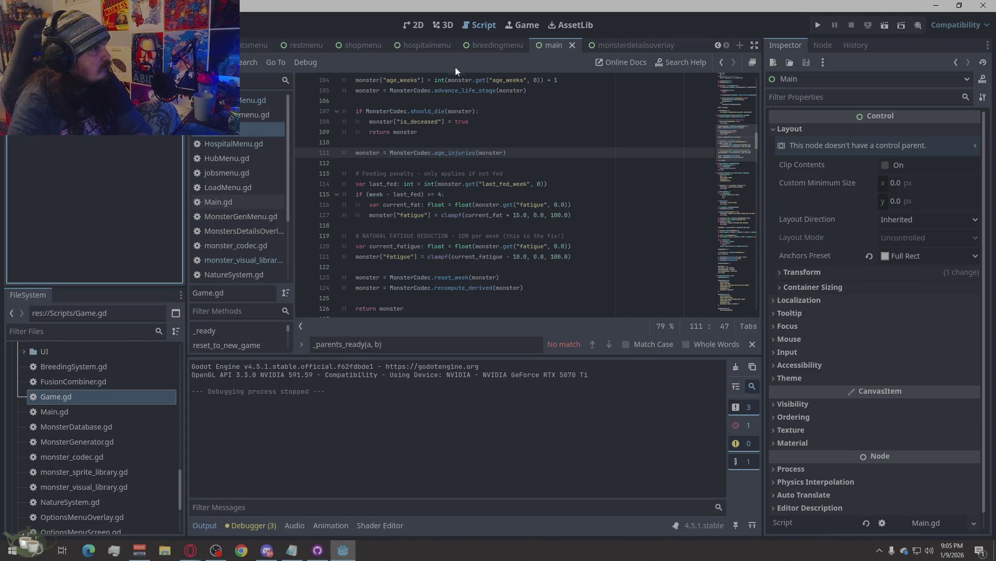
pyautogui.click(49, 25)
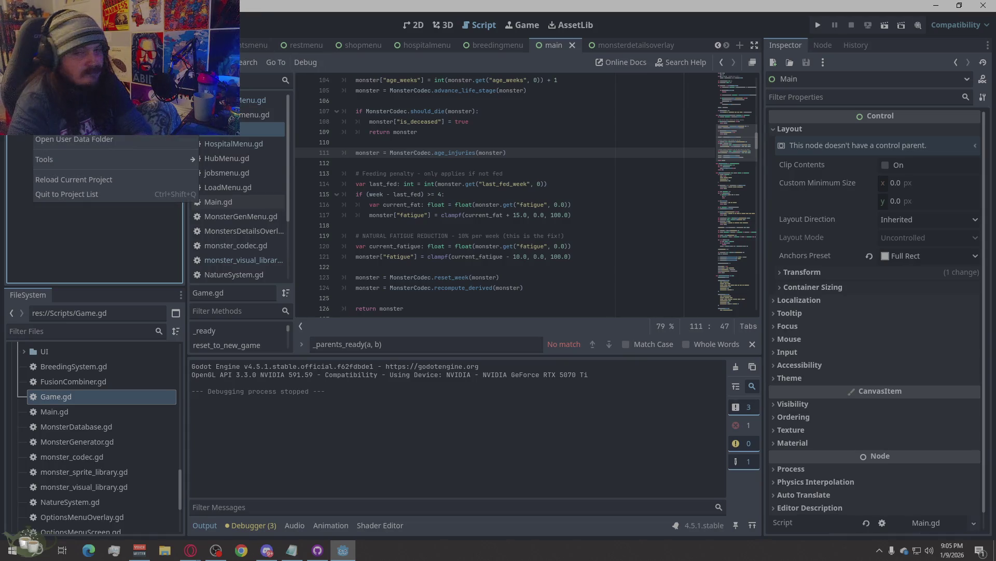
pyautogui.click(62, 47)
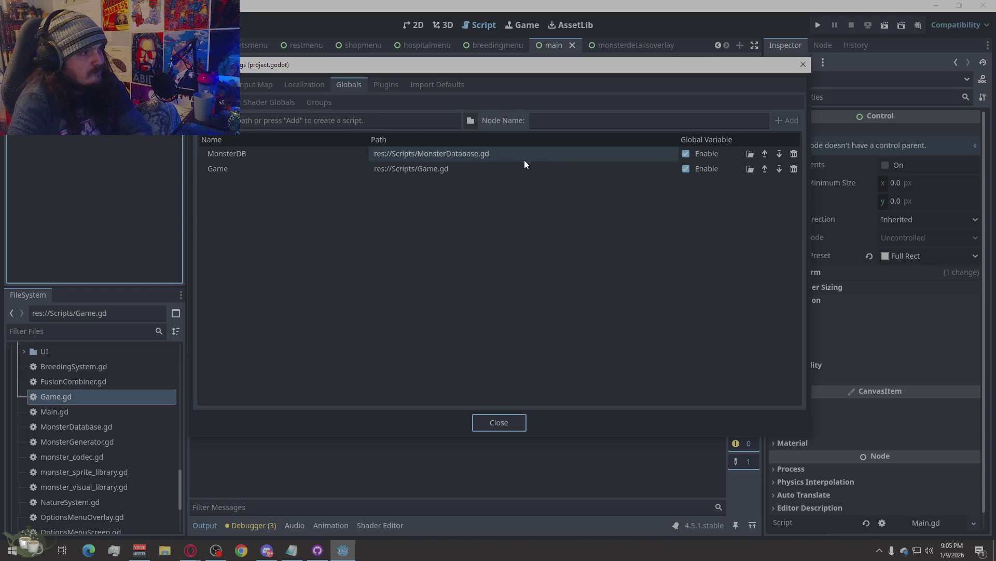
pyautogui.click(751, 168)
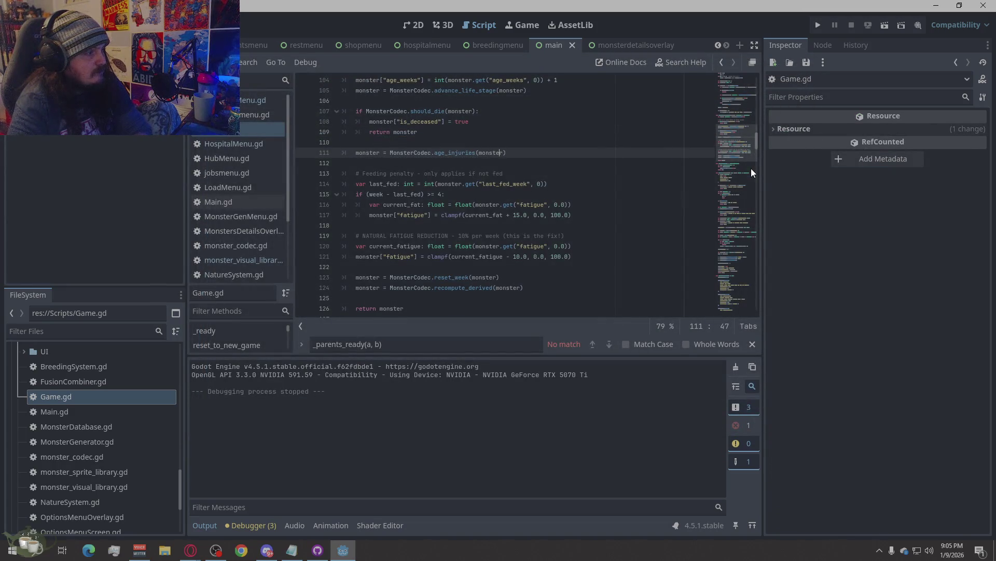
pyautogui.scroll(-2, 102, 385)
pyautogui.scroll(2, 102, 384)
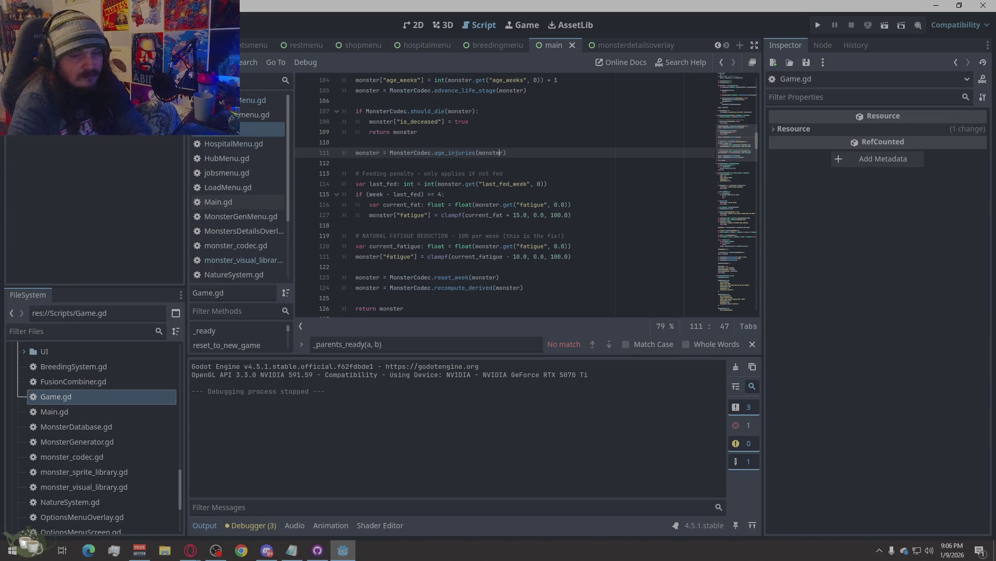
pyautogui.hotkey('alt', 'Tab')
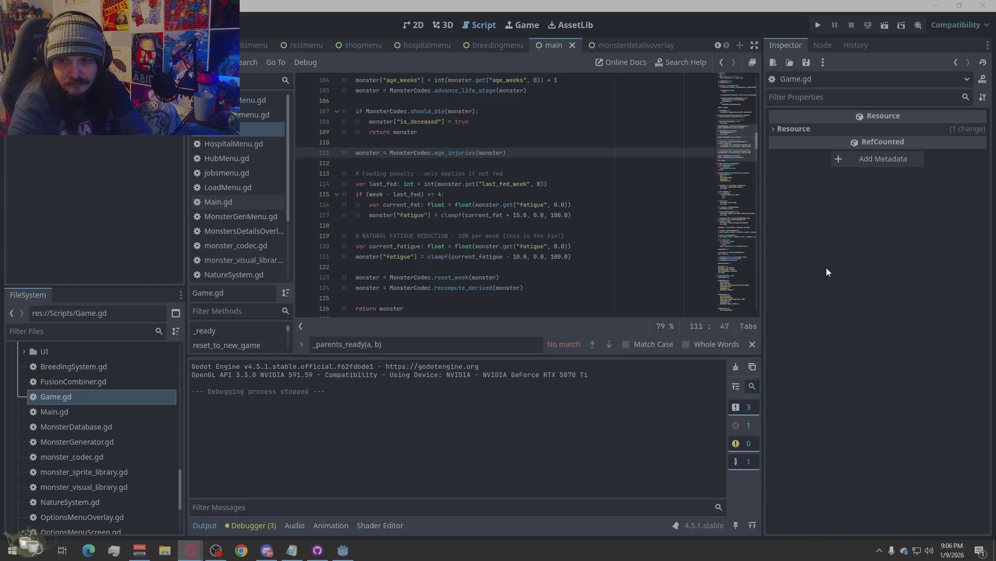
# Run the project, start a new game, and open and close the Breeding Menu
pyautogui.click(818, 25)
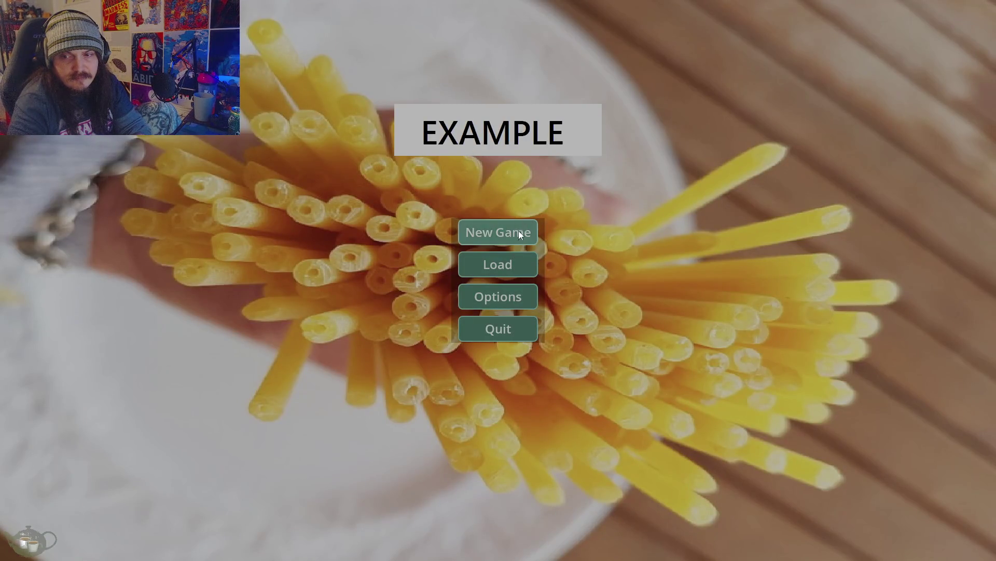
pyautogui.click(520, 235)
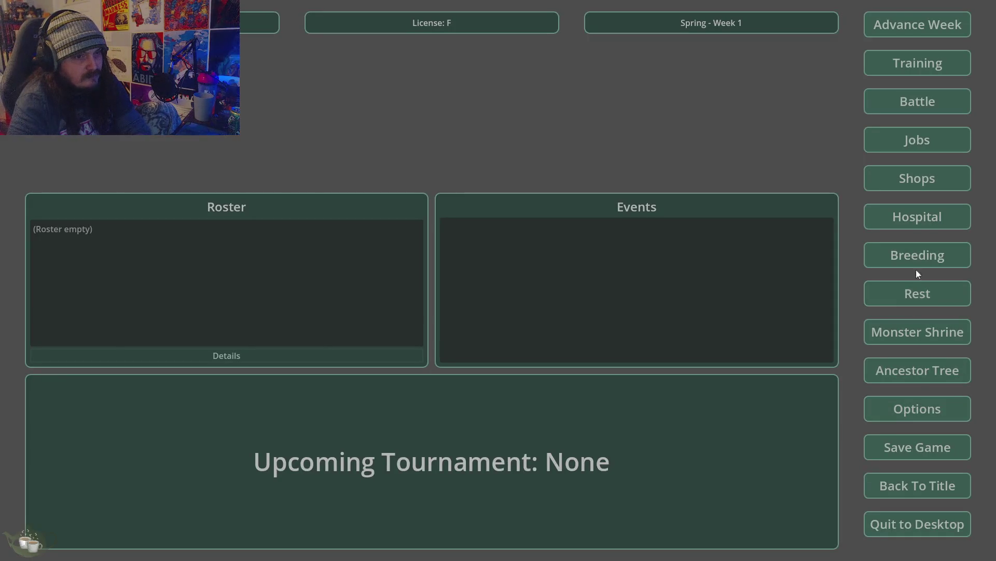
pyautogui.click(897, 266)
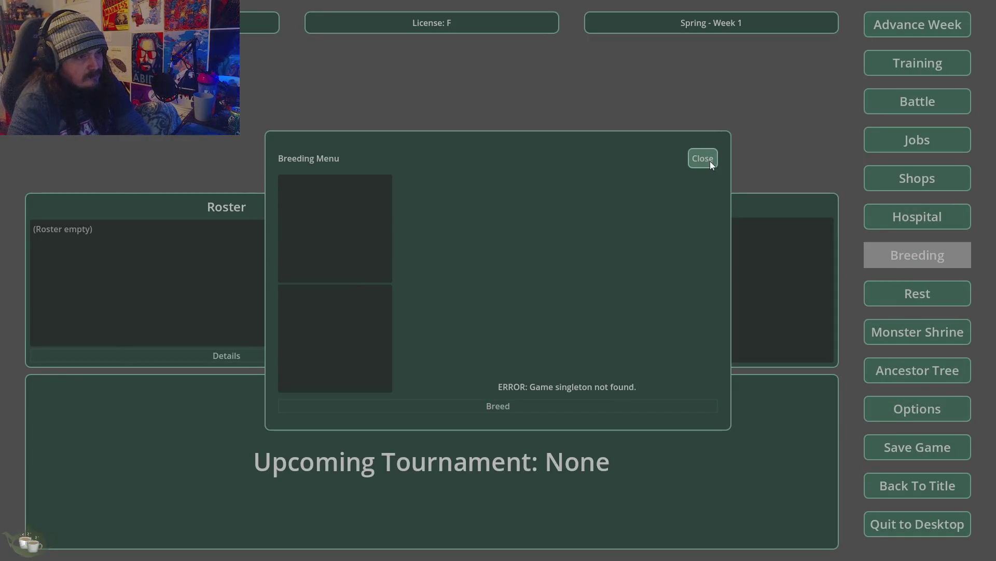
pyautogui.click(710, 161)
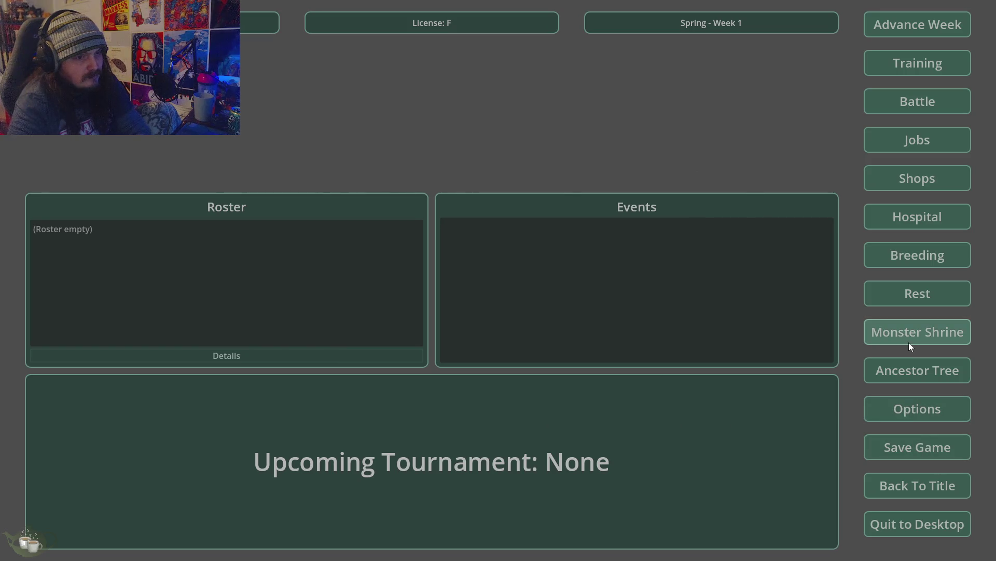
# Generate a Slime at the Monster Shrine, add it, and view its Ancestor Tree
pyautogui.click(909, 343)
pyautogui.click(298, 216)
pyautogui.click(306, 234)
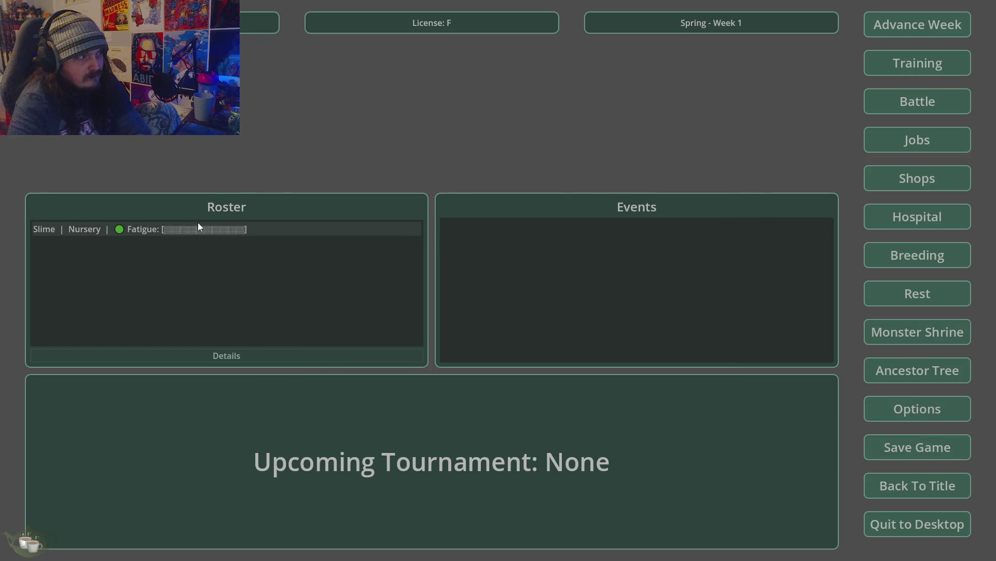
pyautogui.click(898, 370)
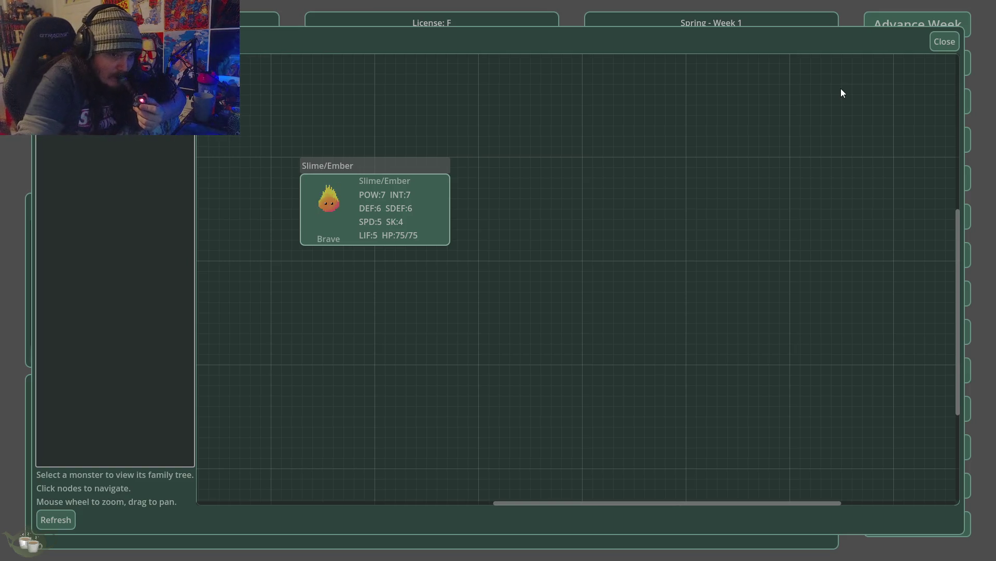
pyautogui.click(946, 42)
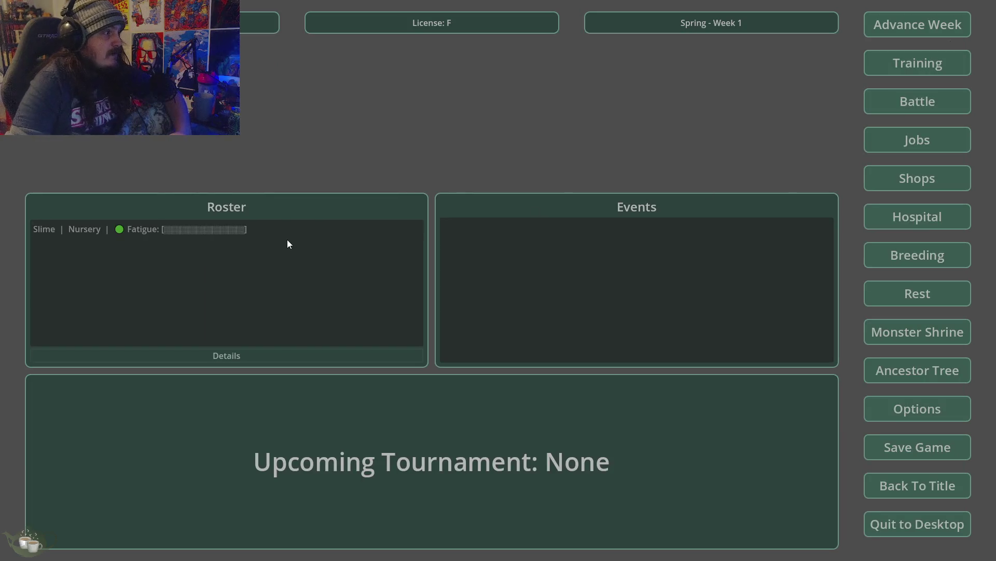
# Visit the Hospital (choosing Slime/Ember), Training and Jobs screens, closing each
pyautogui.click(916, 217)
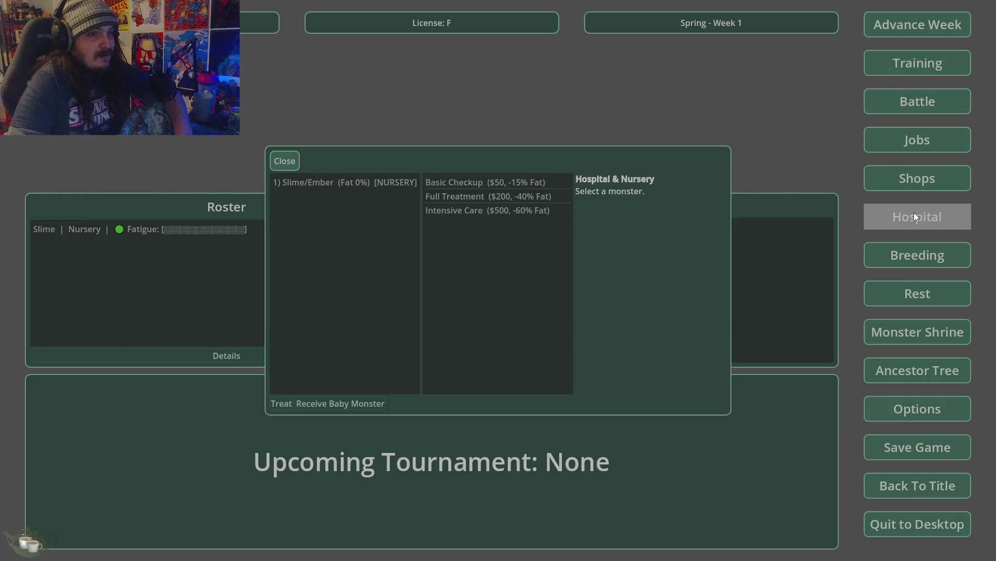
pyautogui.click(376, 180)
pyautogui.click(287, 159)
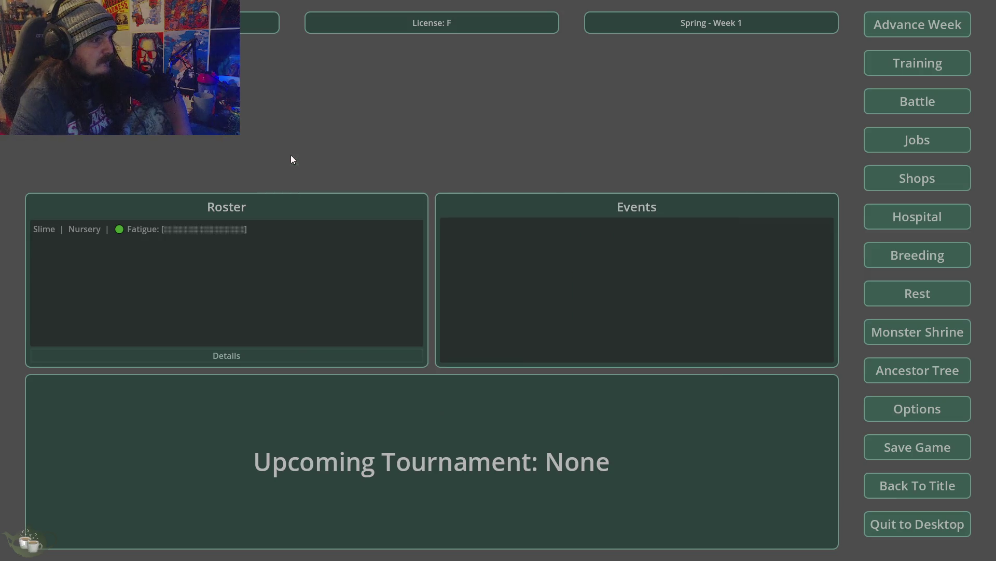
pyautogui.click(914, 67)
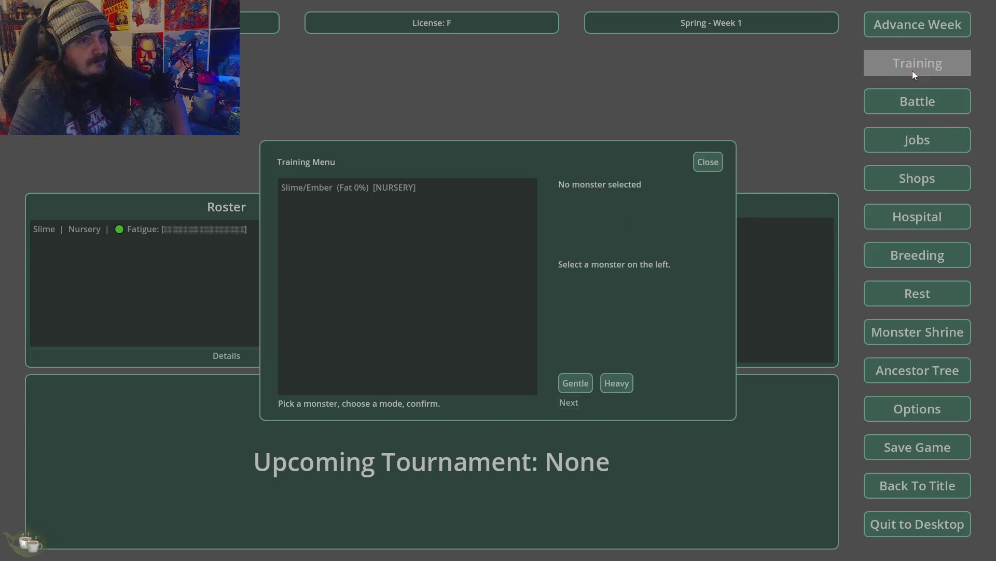
pyautogui.click(719, 164)
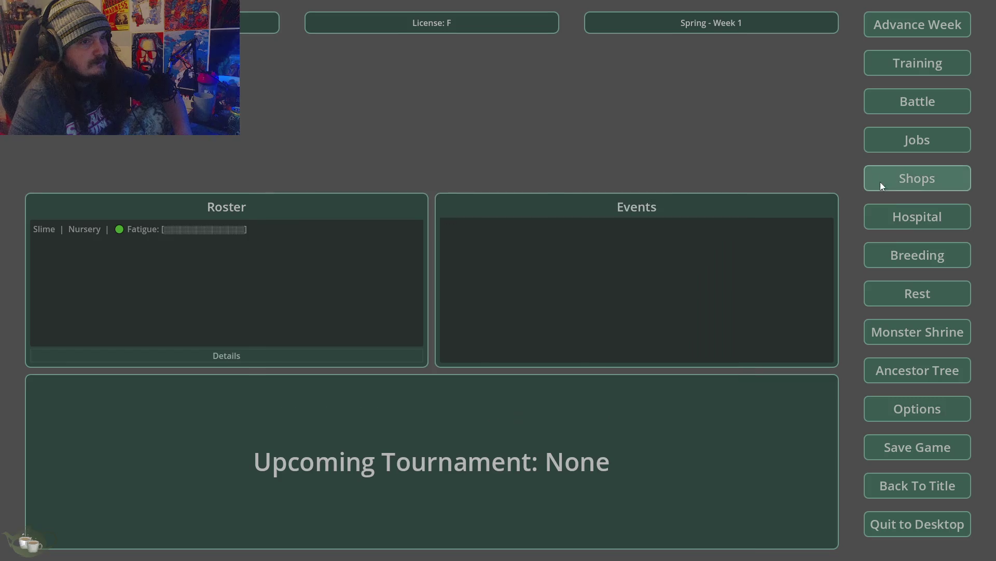
pyautogui.click(907, 142)
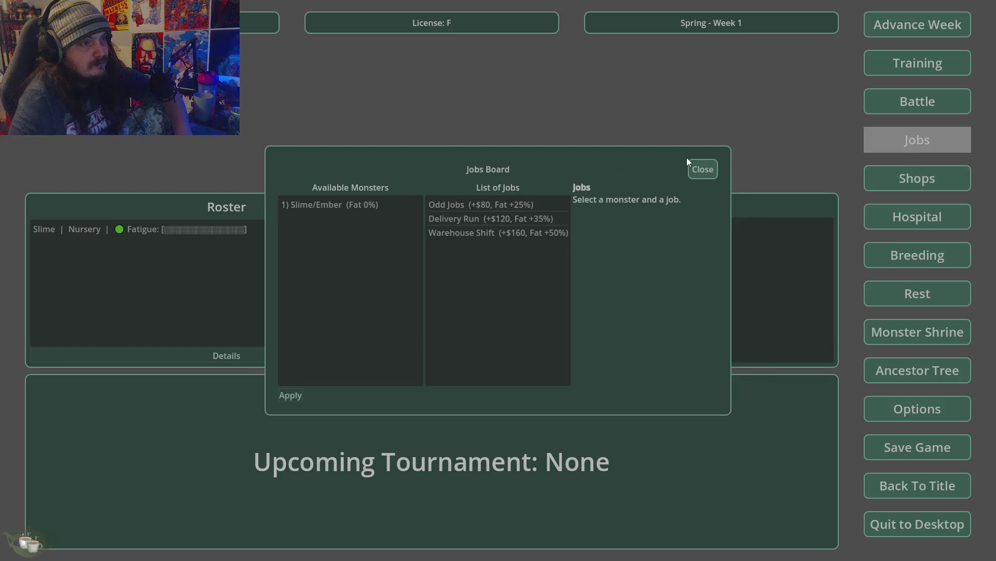
pyautogui.click(698, 168)
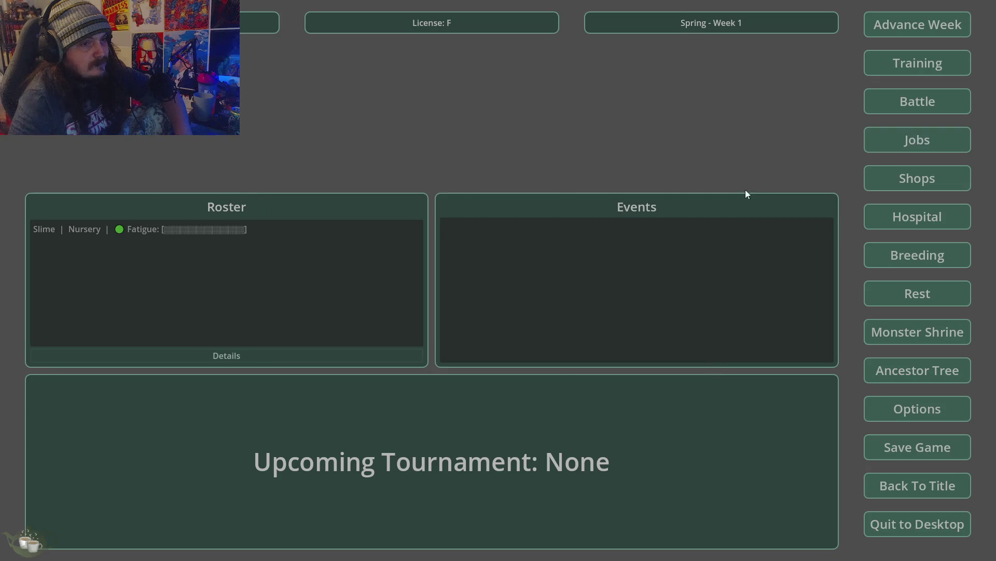
# Visit the Monster Shrine and Ancestor Tree, then return to title and quit the game
pyautogui.click(900, 338)
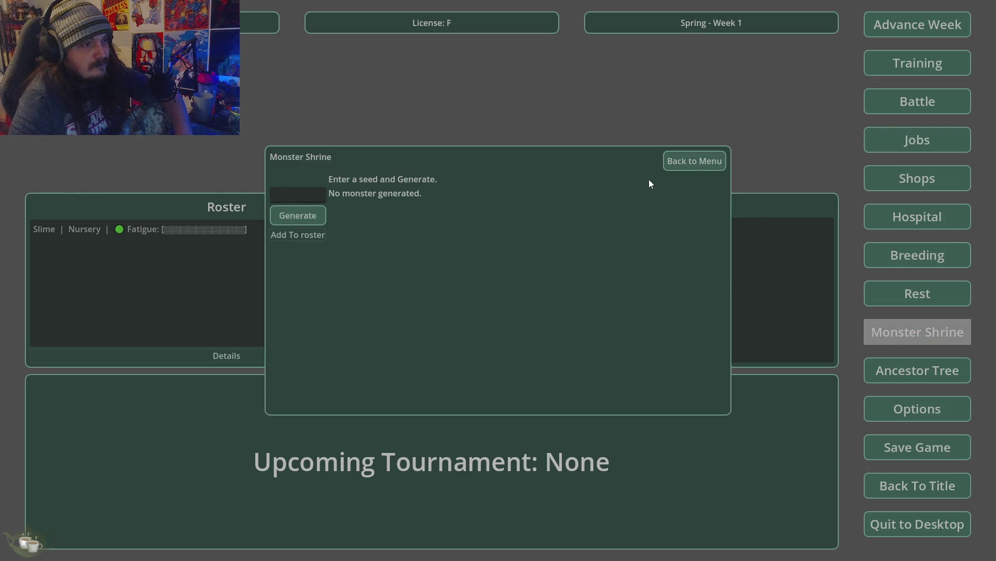
pyautogui.click(705, 157)
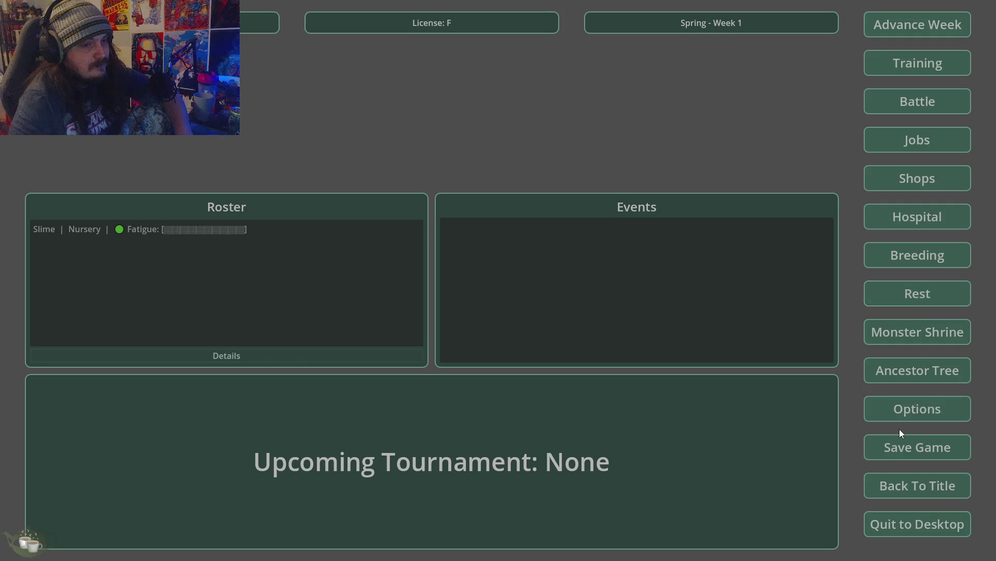
pyautogui.click(919, 376)
pyautogui.click(942, 41)
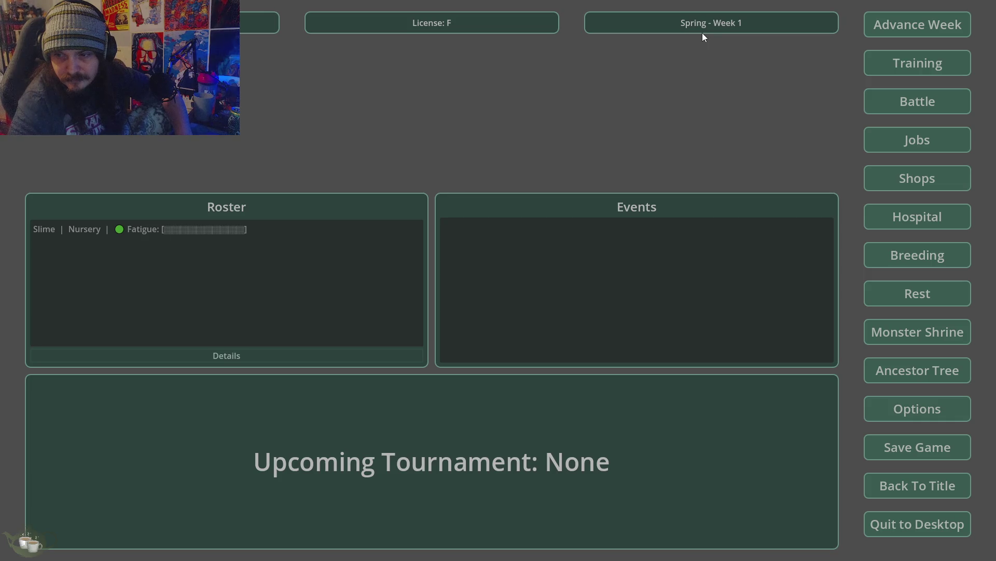
pyautogui.click(933, 492)
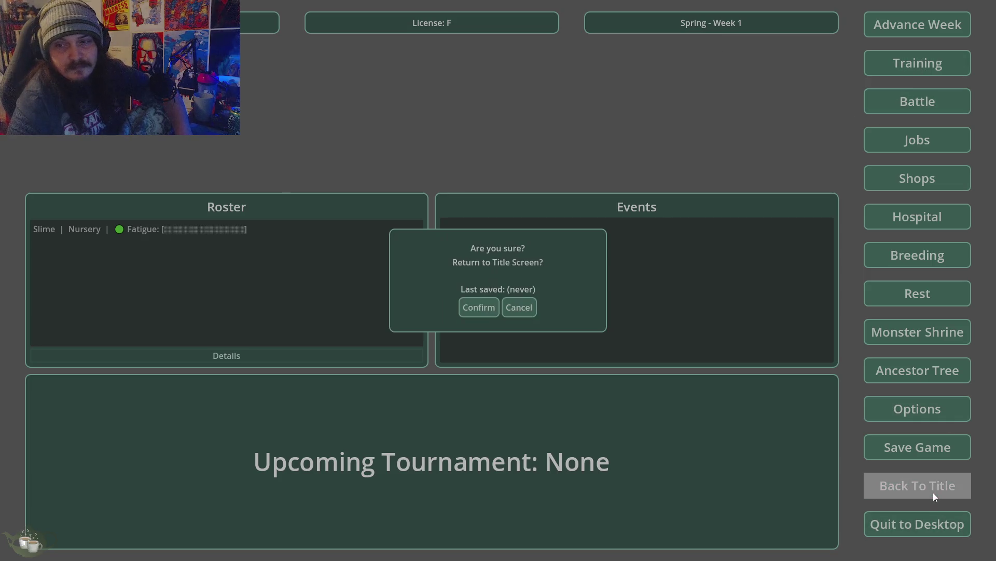
pyautogui.click(478, 308)
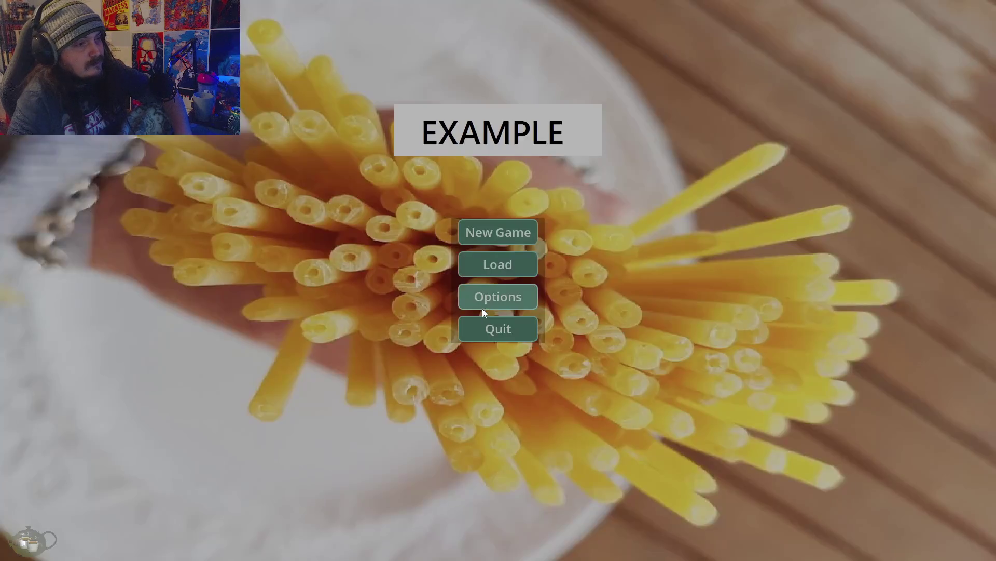
pyautogui.click(495, 326)
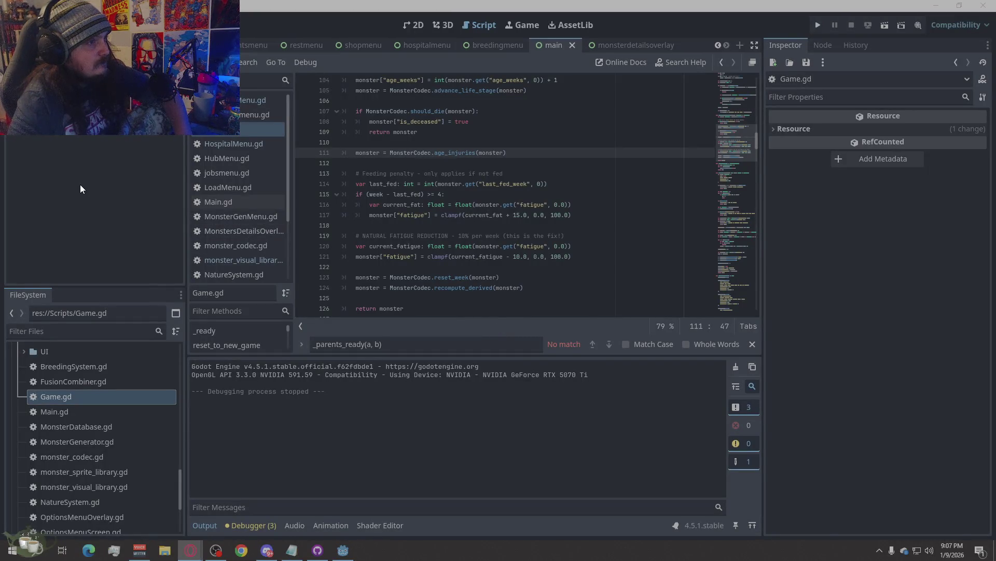
pyautogui.click(247, 134)
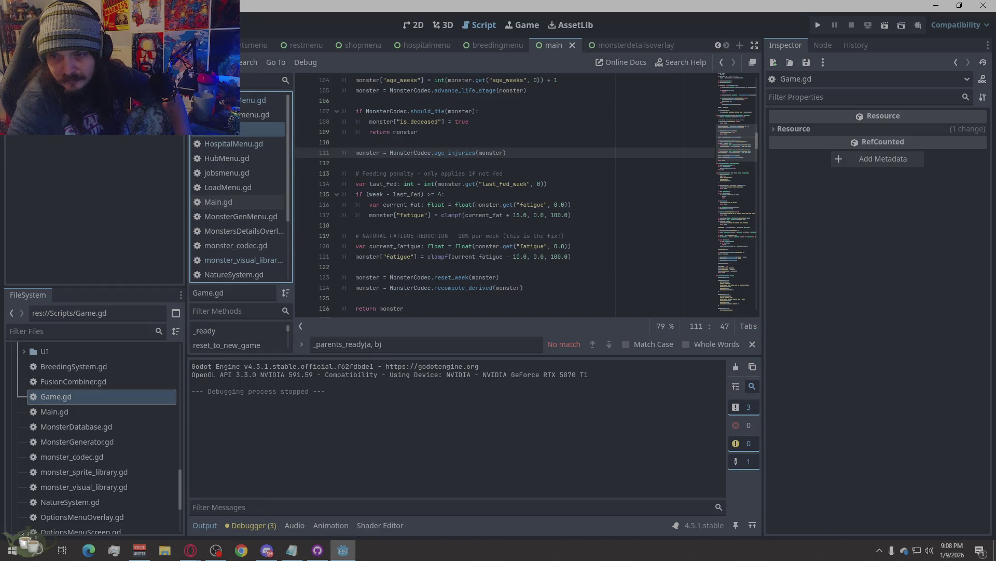
pyautogui.hotkey('alt', 'Tab')
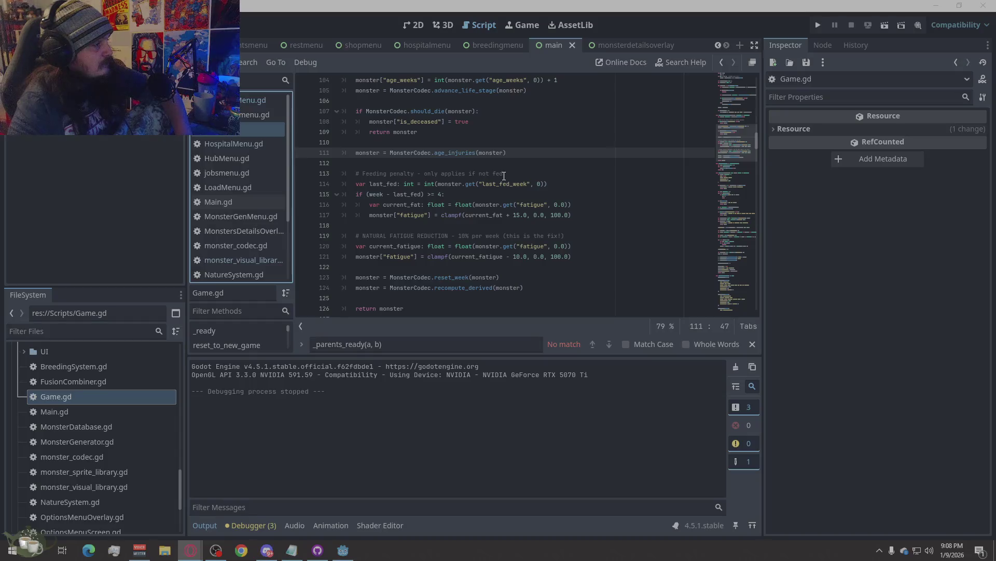
pyautogui.scroll(10, 92, 394)
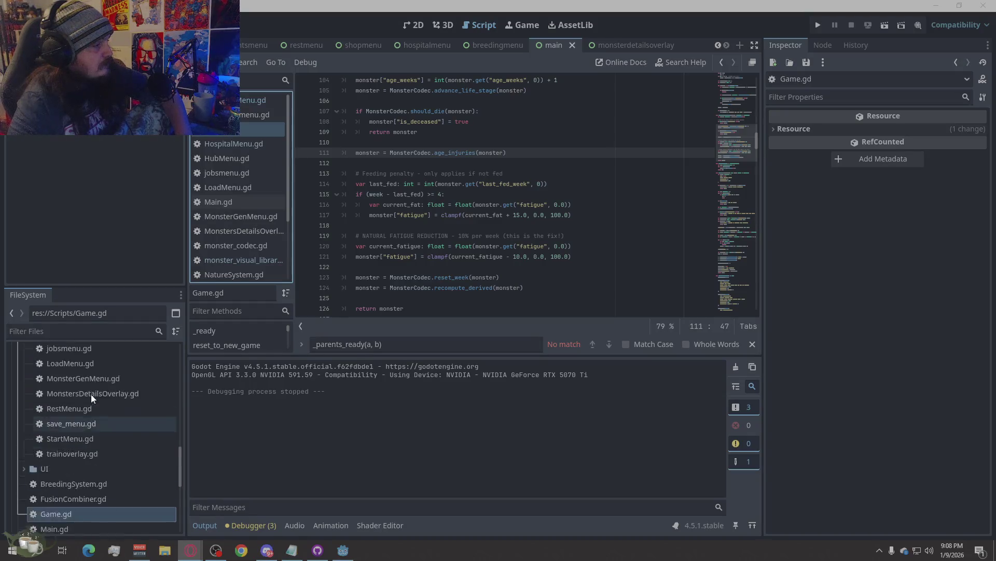
pyautogui.scroll(3, 92, 378)
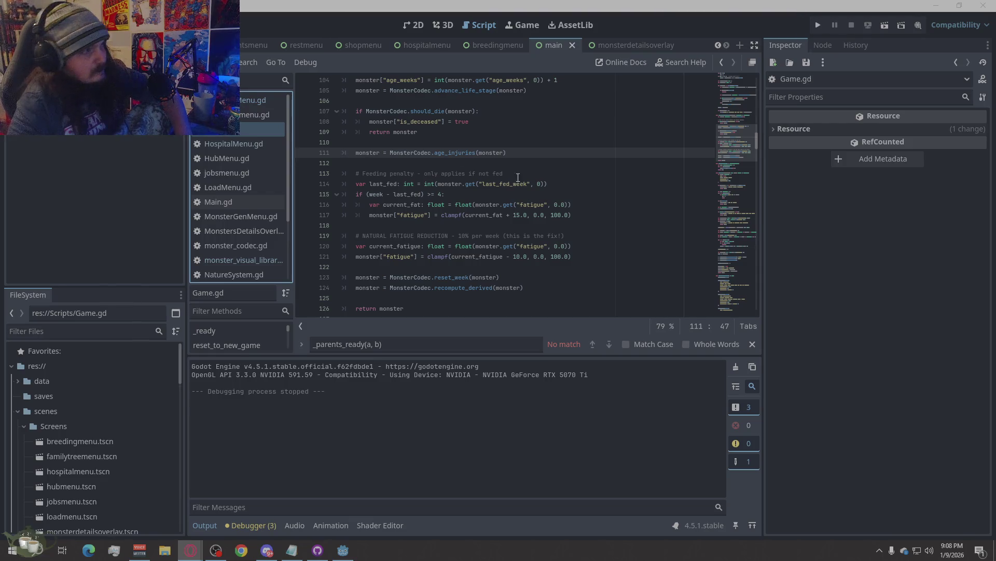
pyautogui.rightClick(644, 220)
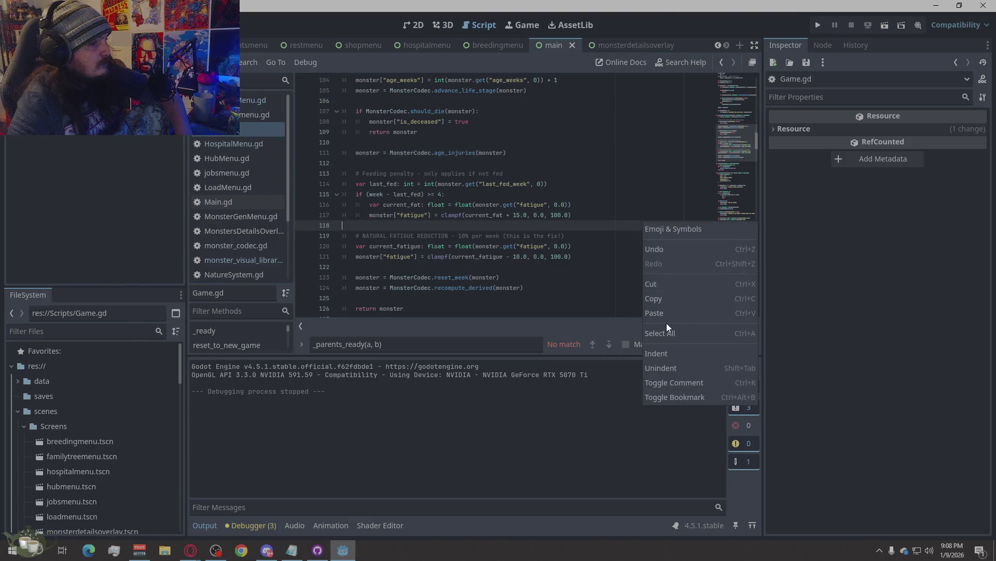
# Replace all of Game.gd with the new 449-line code and show its error list
pyautogui.click(667, 325)
pyautogui.hotkey('ctrl', 'v')
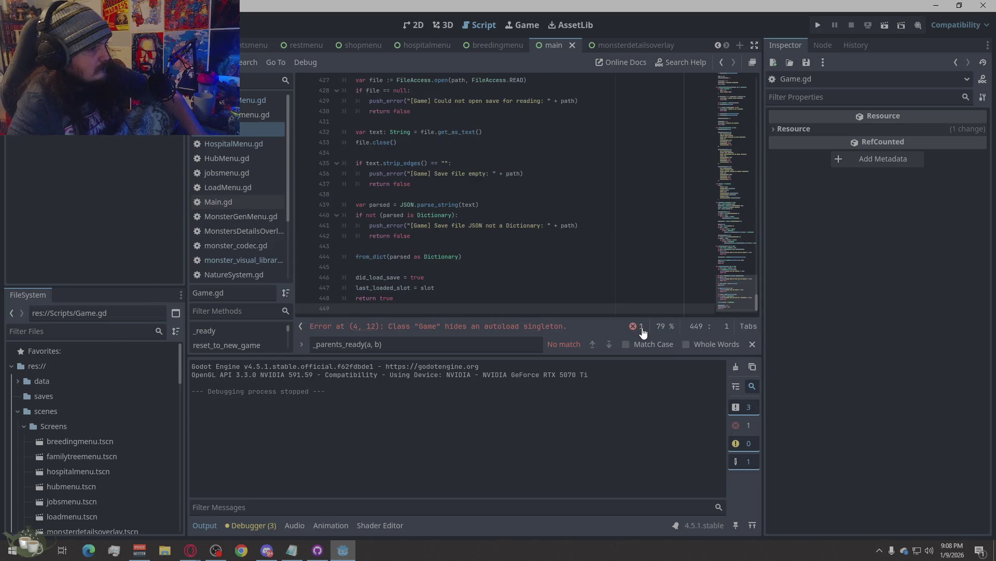
pyautogui.click(642, 329)
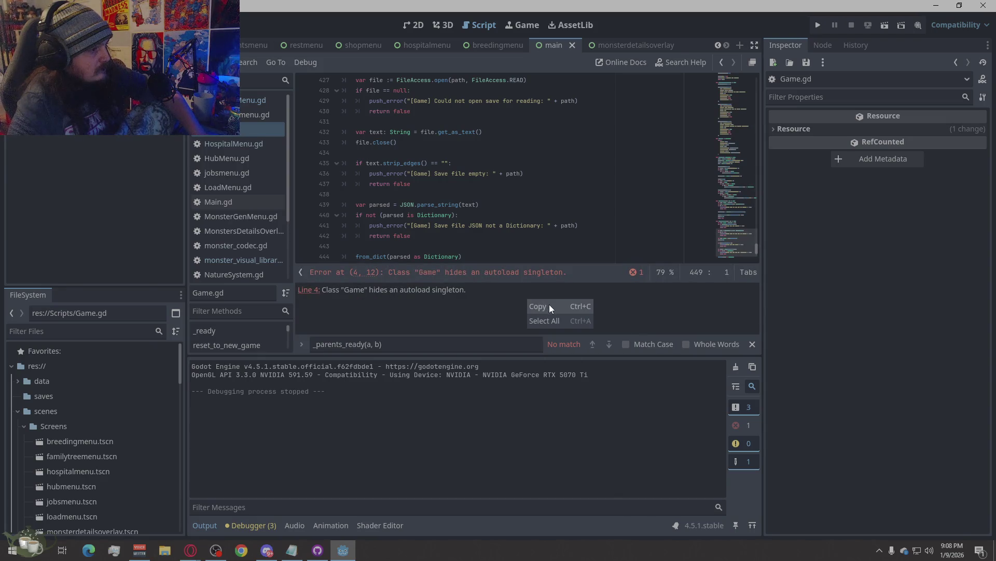
# Copy the 'Class "Game" hides an autoload singleton' error to the browser, then run the project
pyautogui.rightClick(597, 299)
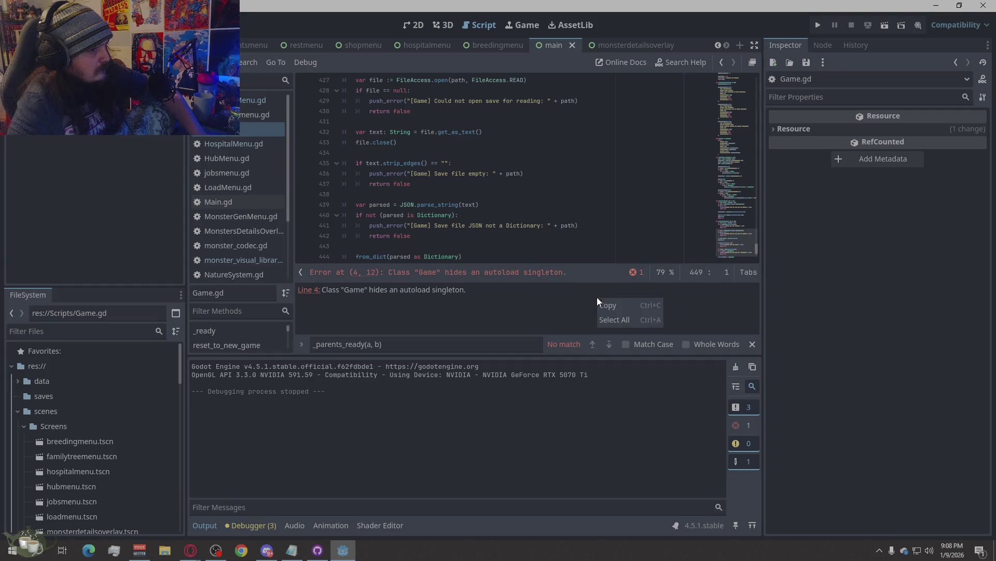
pyautogui.click(622, 320)
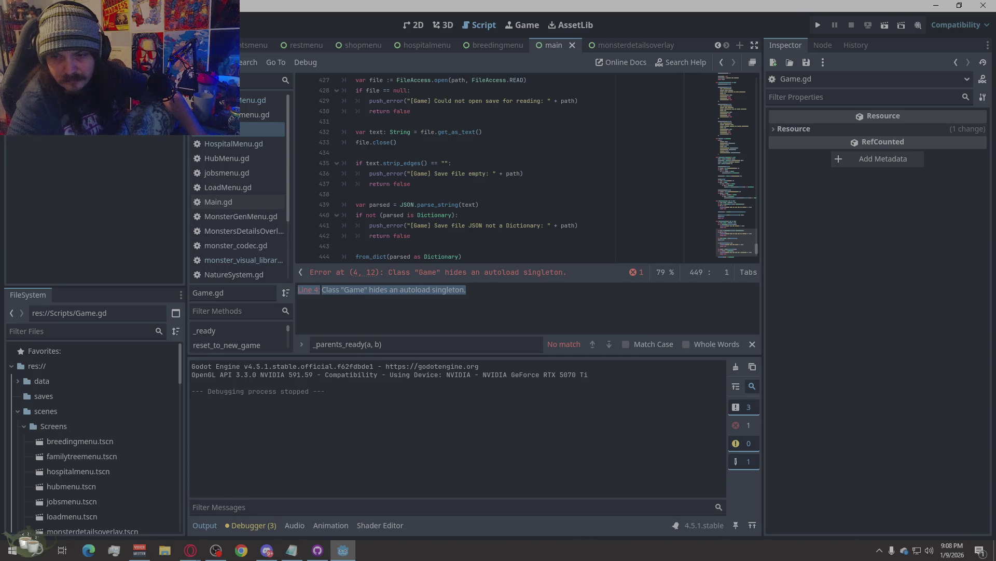
pyautogui.hotkey('alt', 'Tab')
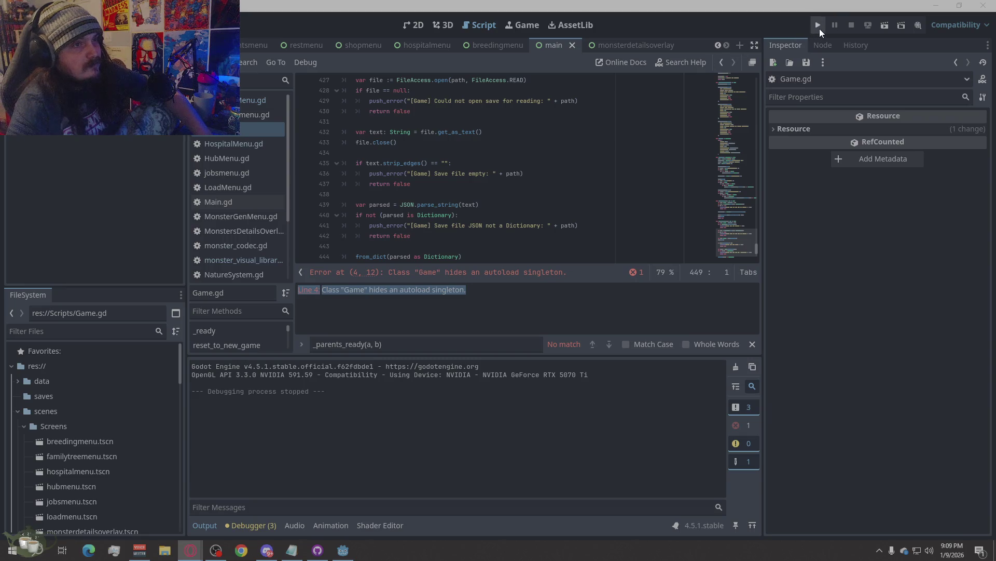
pyautogui.click(820, 29)
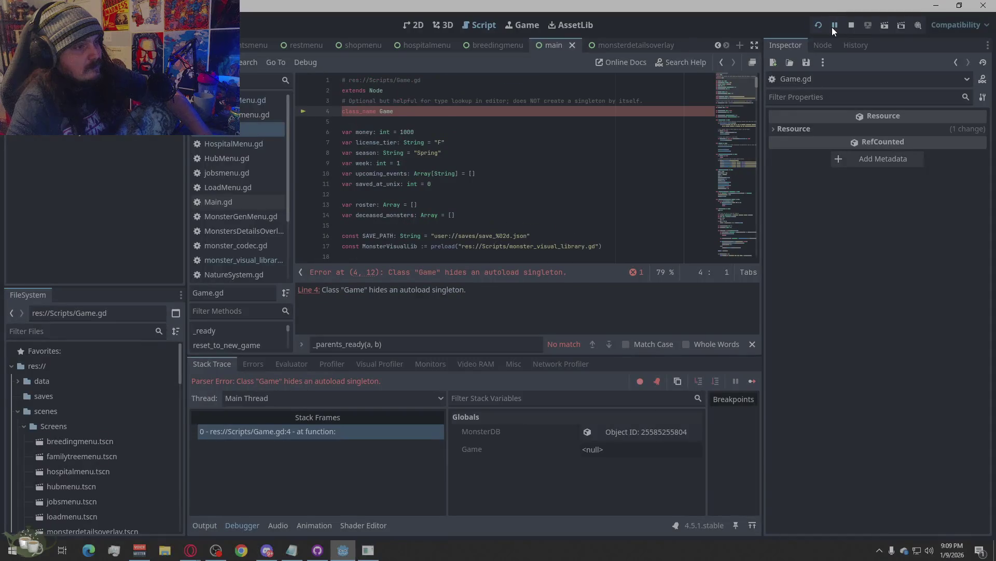
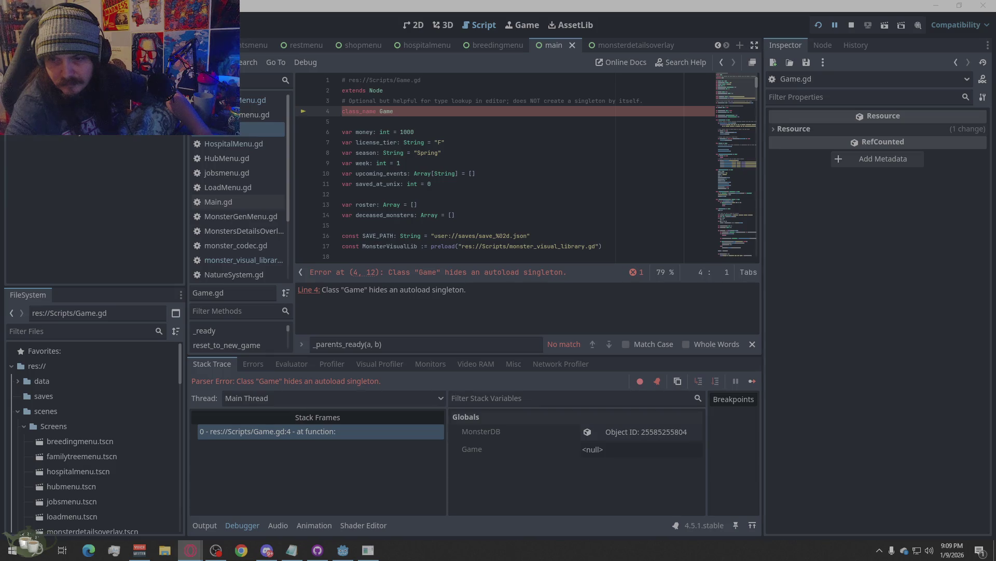
# Copy the ScreenRoot node's path from the scene tree into the browser
pyautogui.click(95, 207)
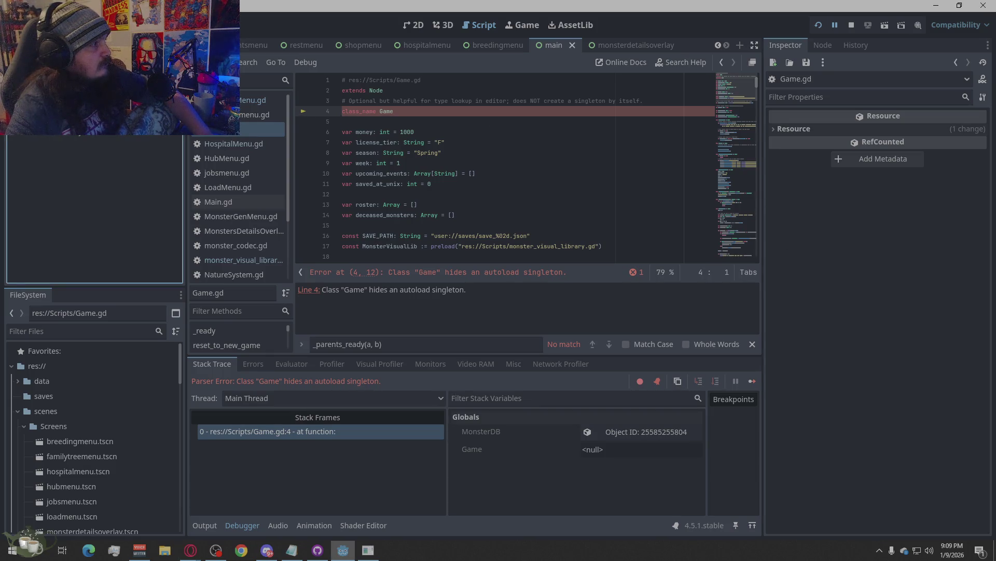
pyautogui.click(108, 121)
pyautogui.rightClick(108, 120)
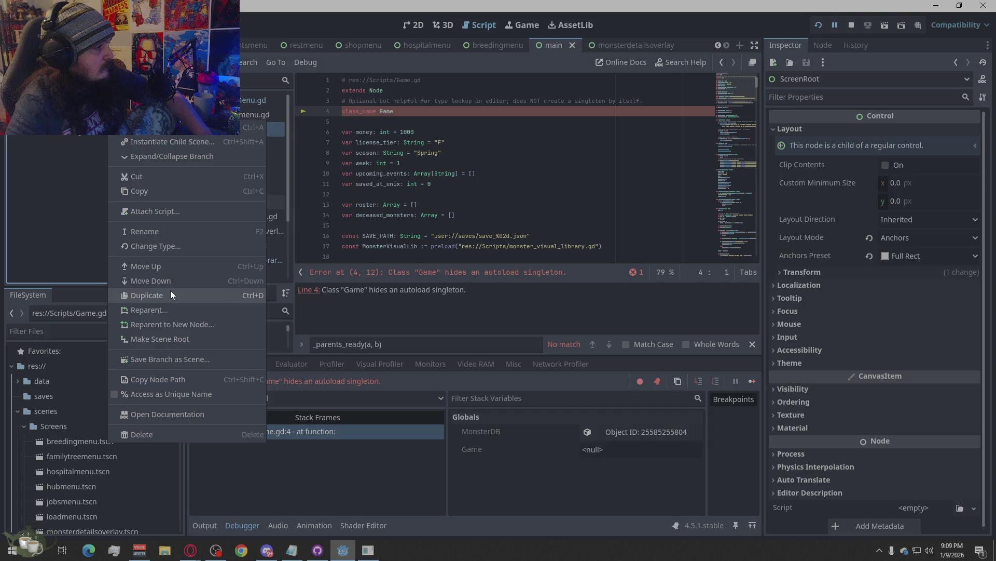
pyautogui.click(176, 379)
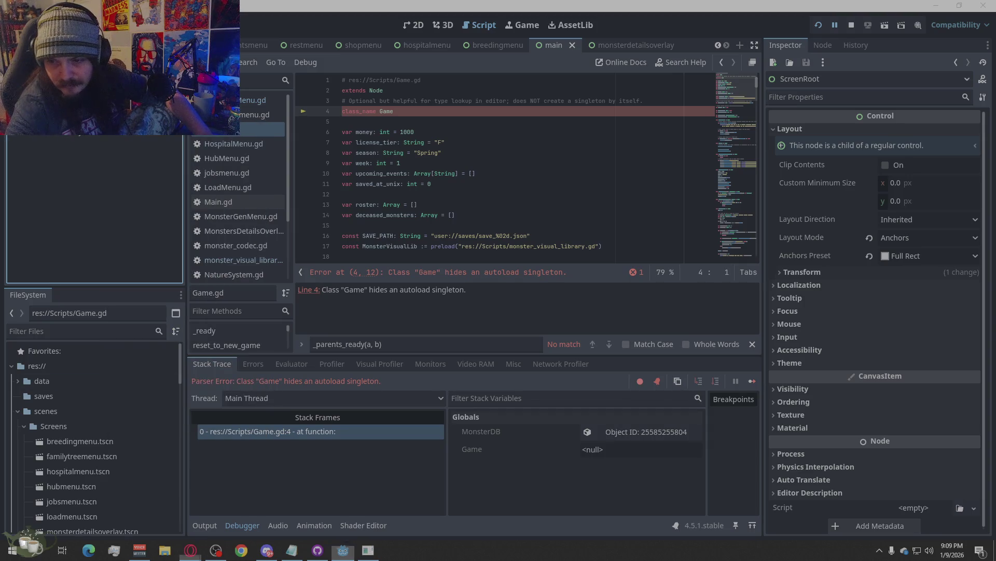
pyautogui.hotkey('alt', 'Tab')
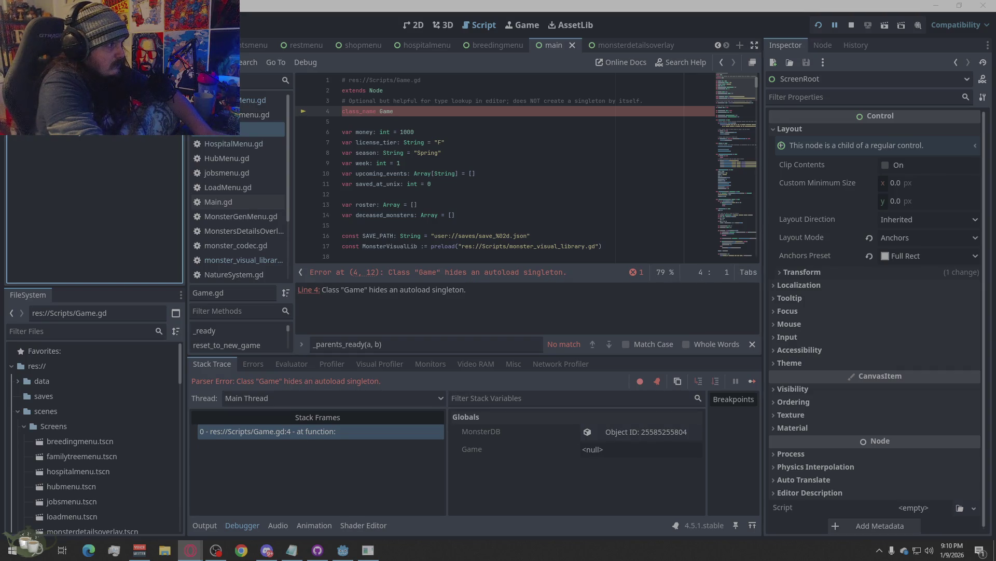
pyautogui.rightClick(93, 122)
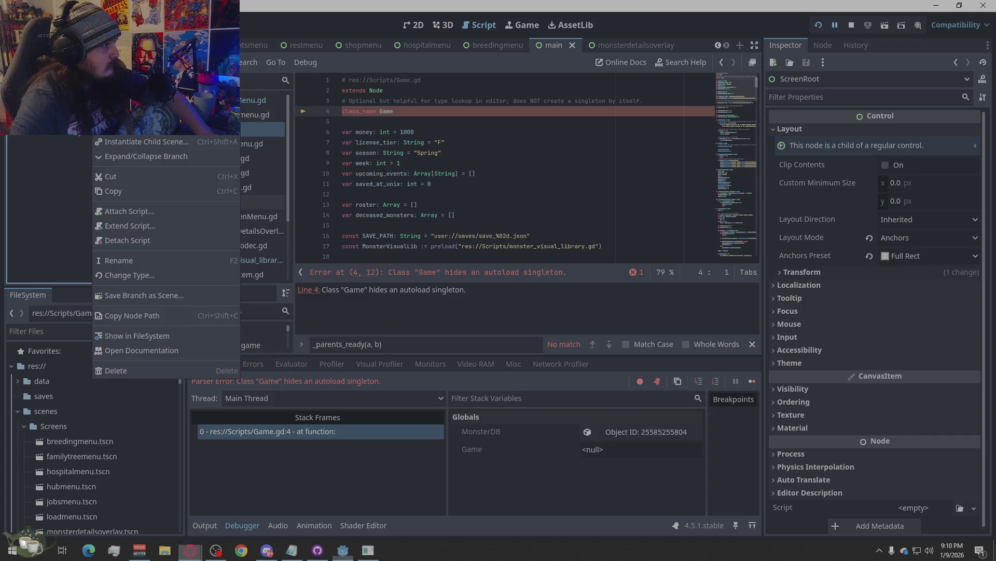
pyautogui.press('Escape')
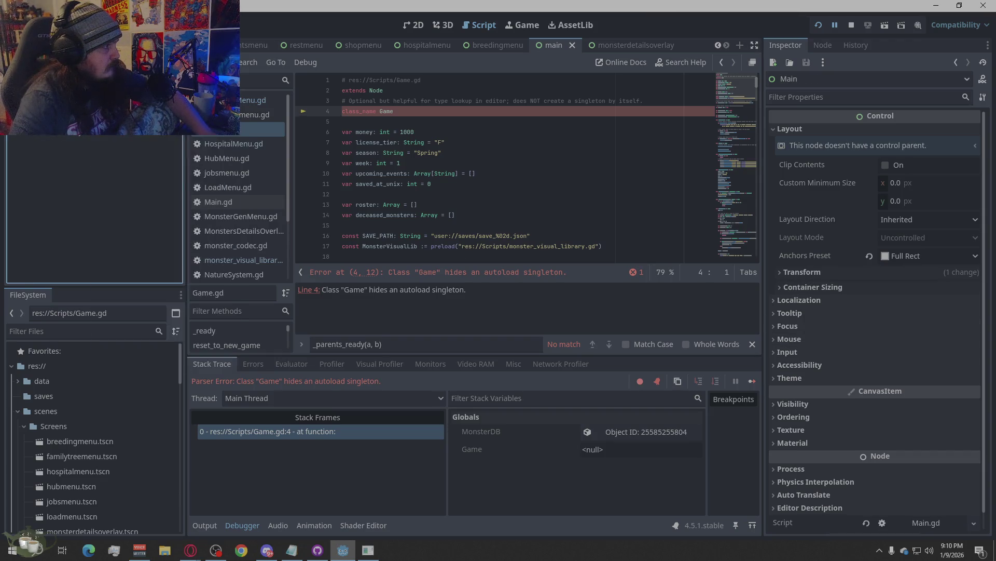
pyautogui.rightClick(58, 133)
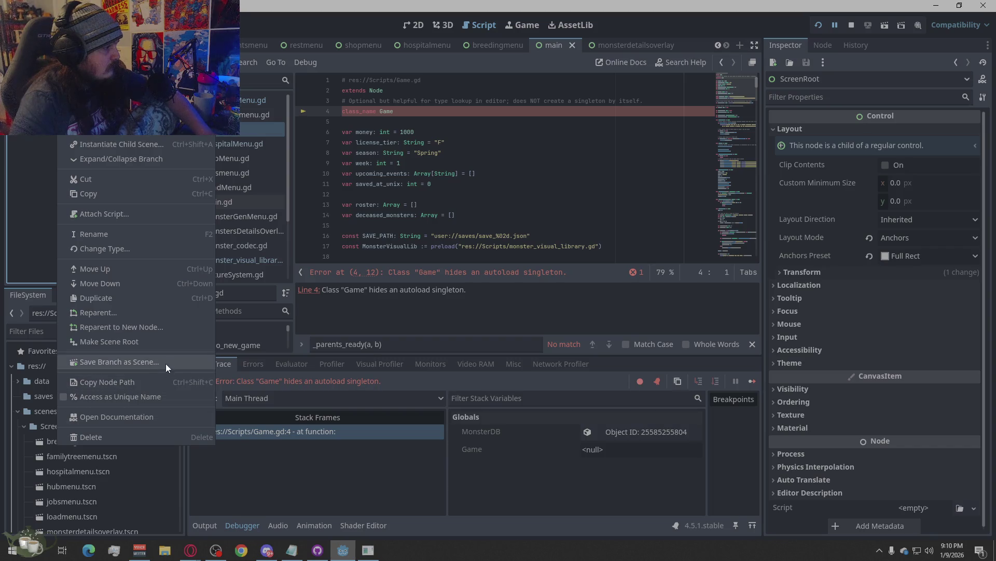
pyautogui.click(159, 379)
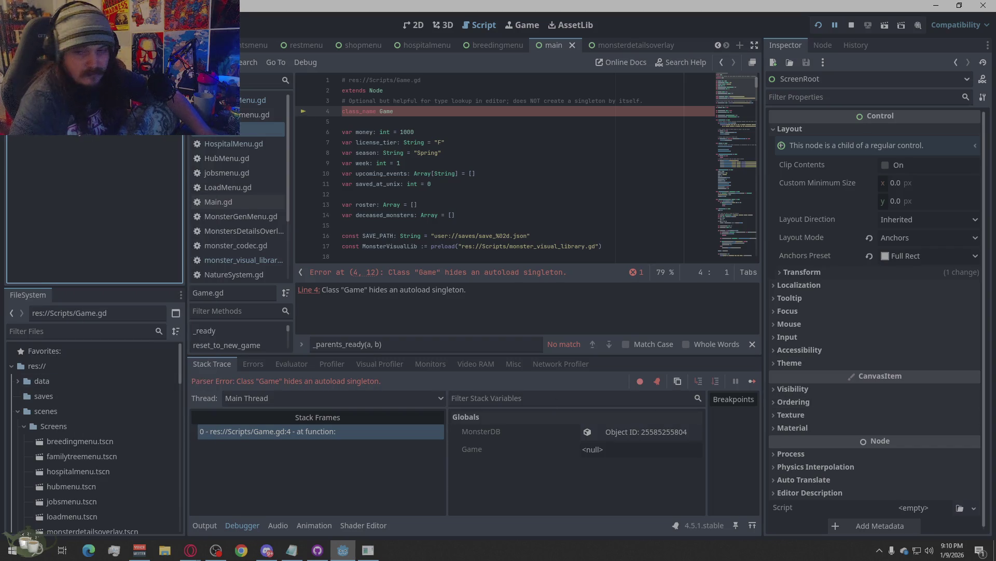
pyautogui.hotkey('alt', 'Tab')
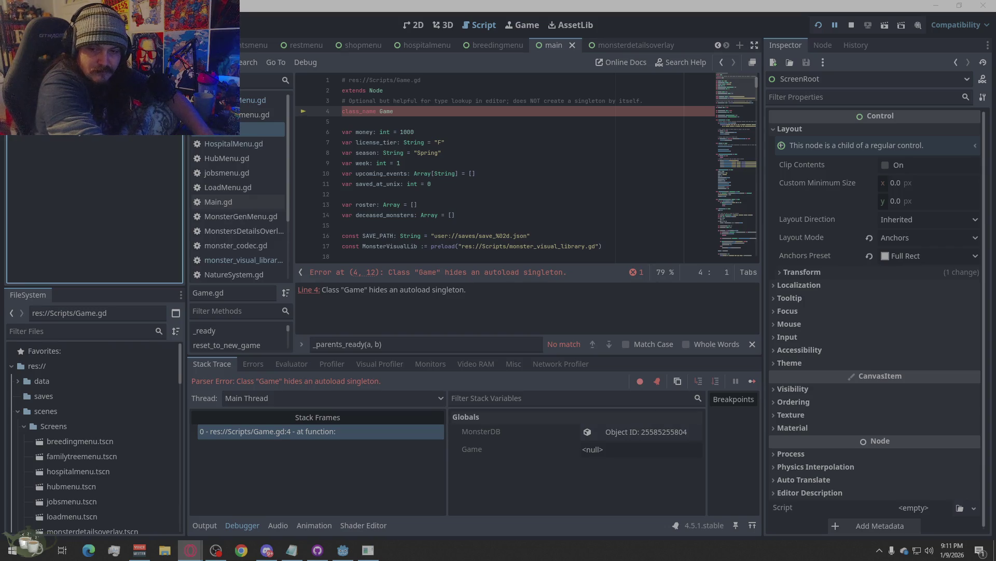
# Copy Game.gd's file path from the FileSystem dock into the browser
pyautogui.scroll(-5, 97, 417)
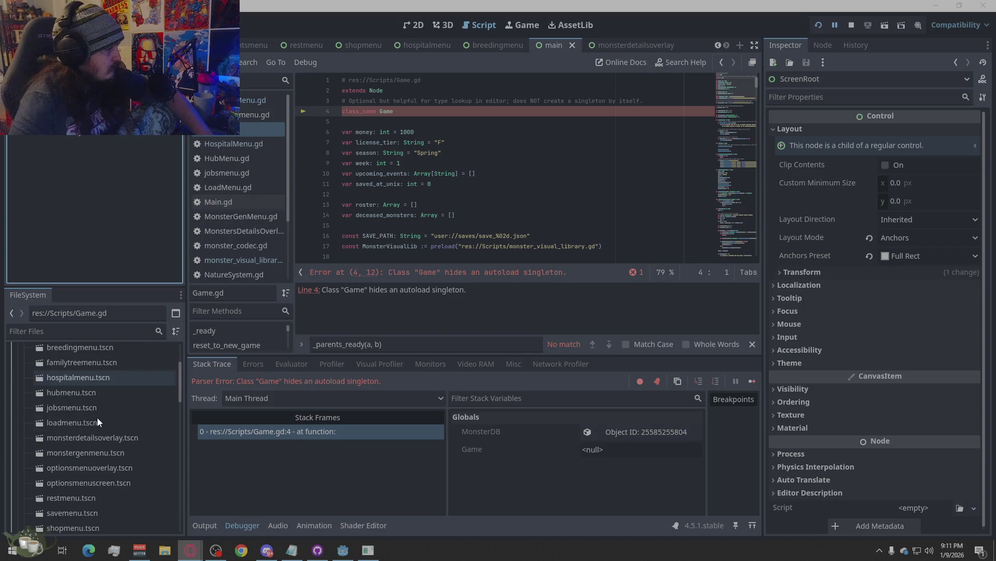
pyautogui.scroll(-10, 139, 418)
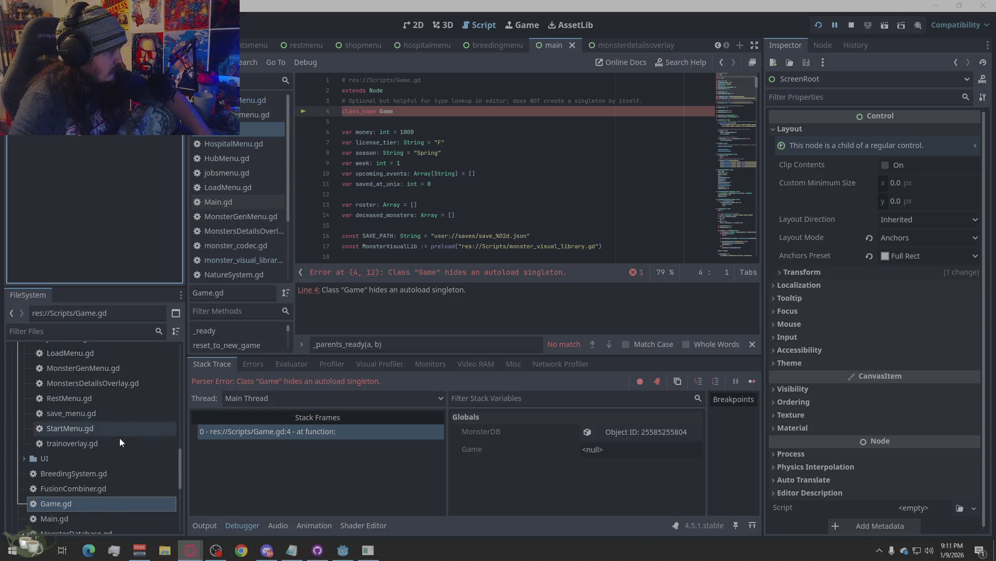
pyautogui.rightClick(71, 431)
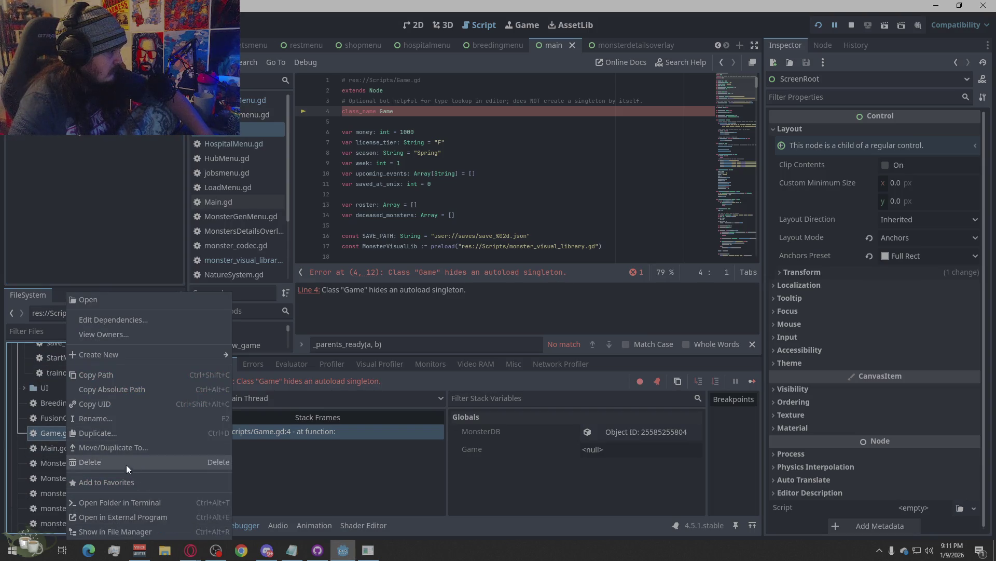
pyautogui.click(129, 374)
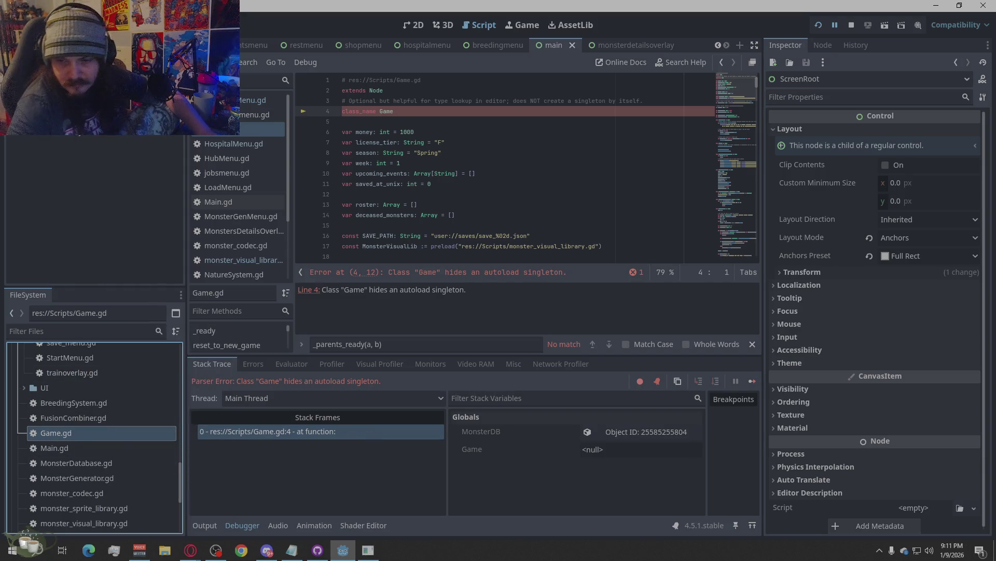
pyautogui.click(190, 550)
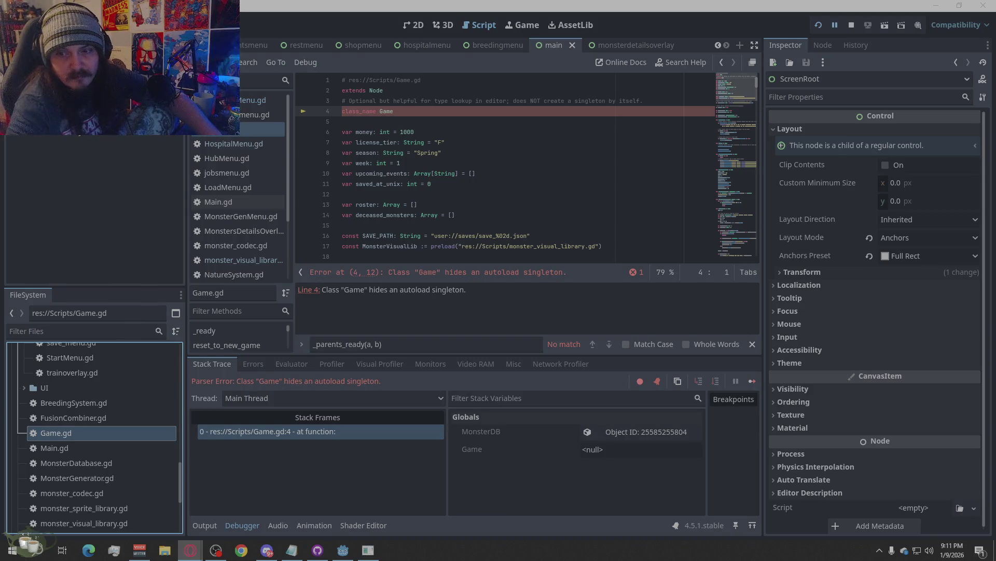
# Replace Game.gd with the pasted fixed script, then stop and relaunch the game
pyautogui.hotkey('alt', 'Tab')
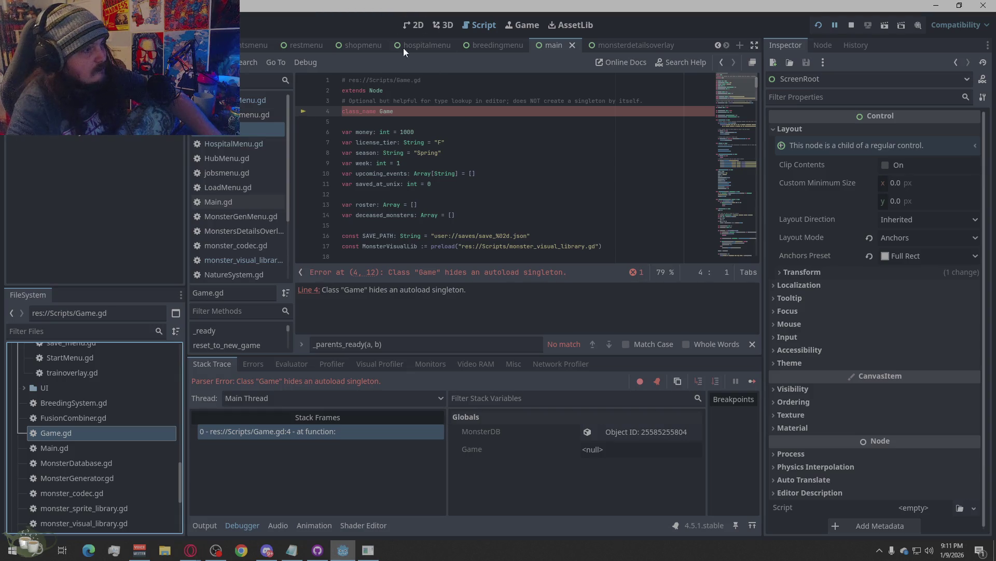
pyautogui.hotkey('ctrl', 'a')
pyautogui.hotkey('ctrl', 'v')
pyautogui.click(554, 203)
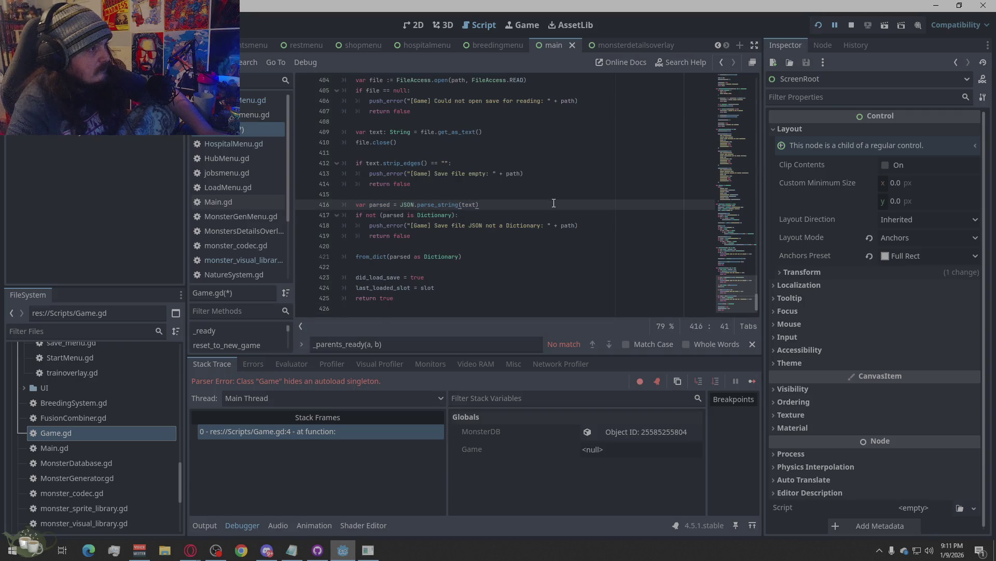
pyautogui.click(851, 25)
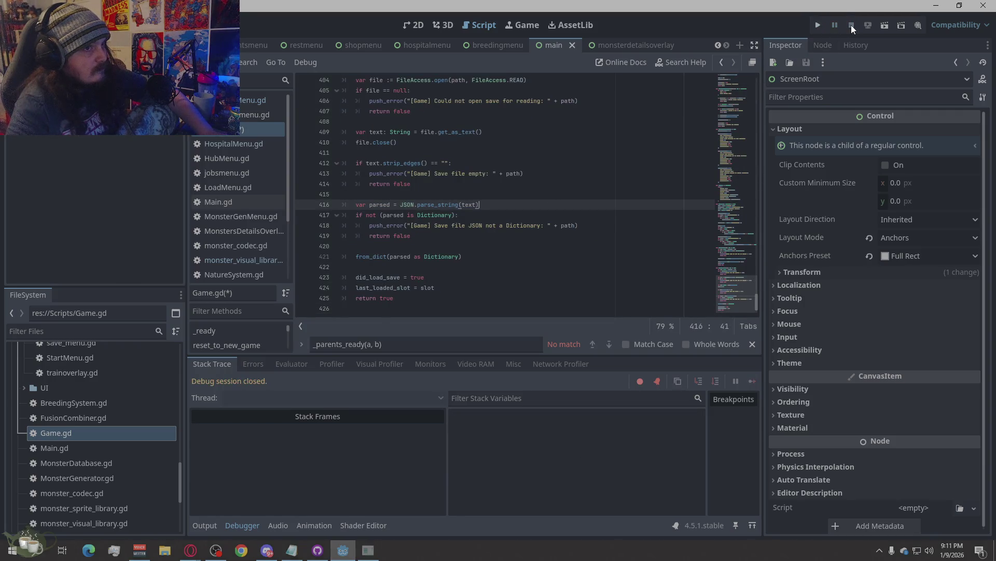
pyautogui.click(817, 25)
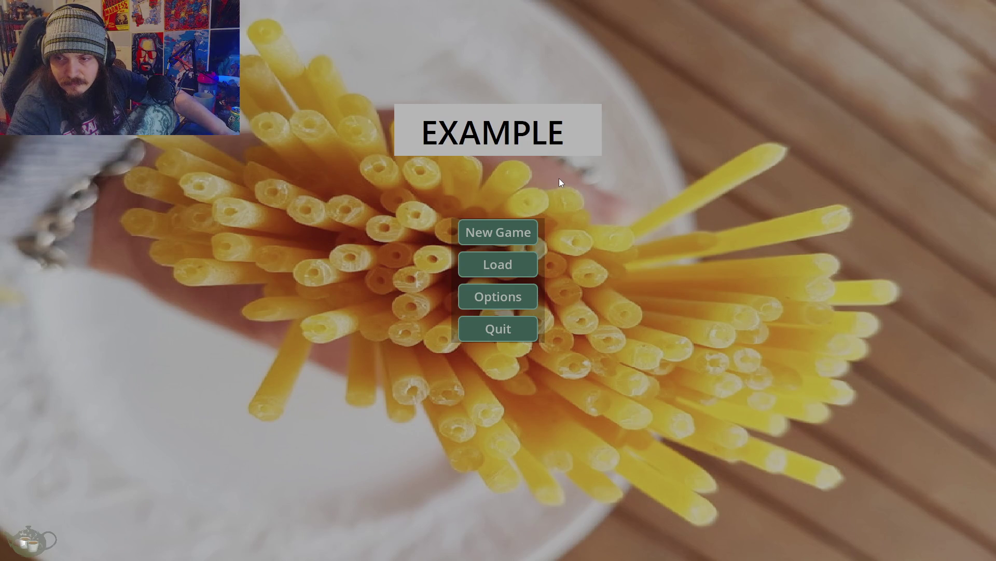
pyautogui.hotkey('alt', 'F4')
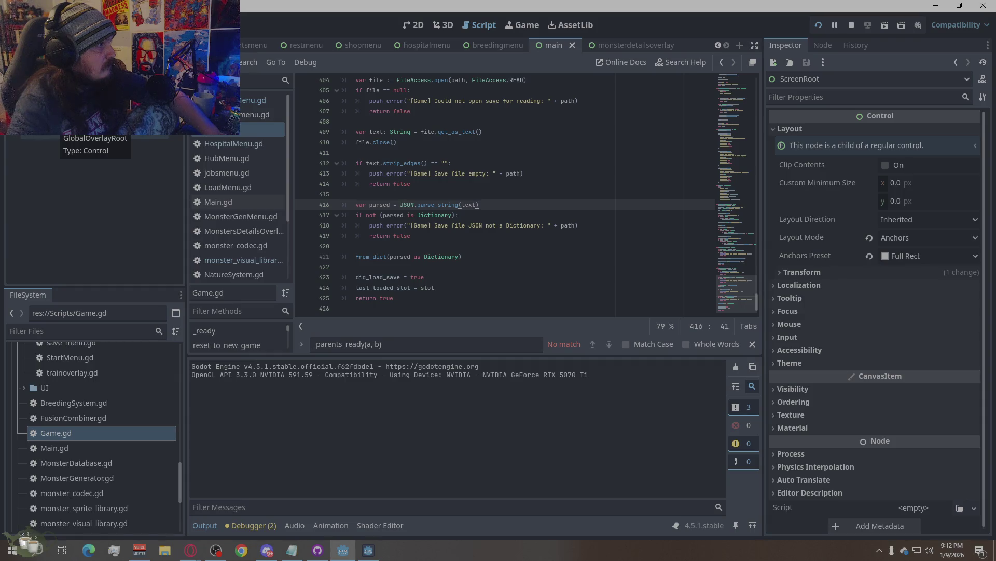
# Drag Game.gd into the Scene tree as a Game node above Main
pyautogui.click(16, 7)
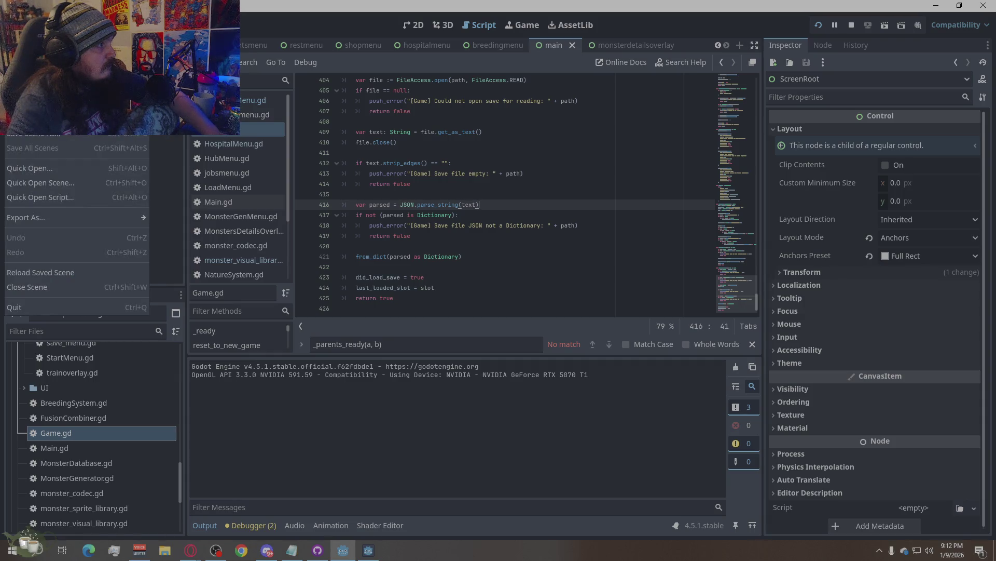
pyautogui.click(16, 7)
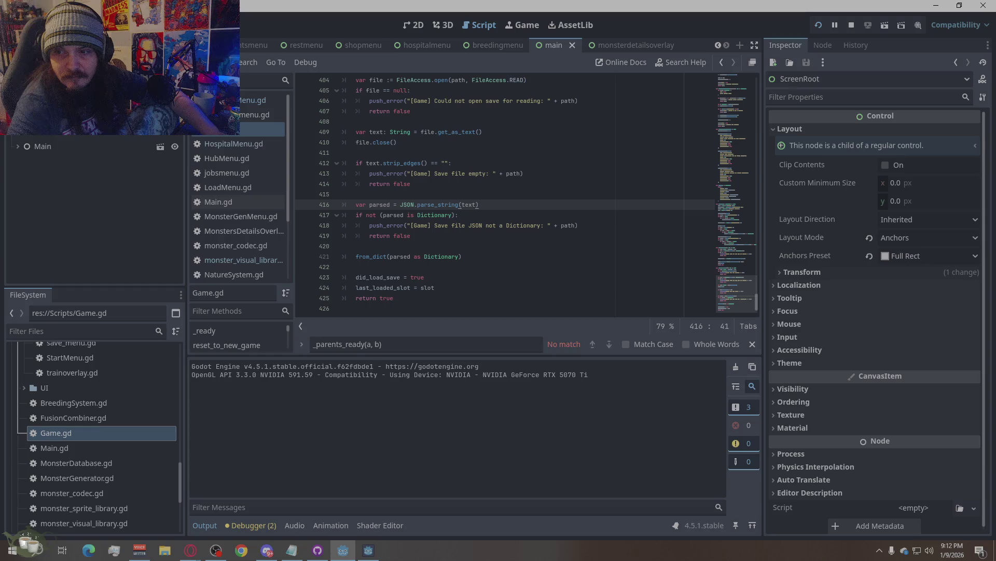
pyautogui.moveTo(260, 128)
pyautogui.mouseDown()
pyautogui.moveTo(252, 238)
pyautogui.moveTo(16, 136)
pyautogui.mouseUp()
pyautogui.click(16, 136)
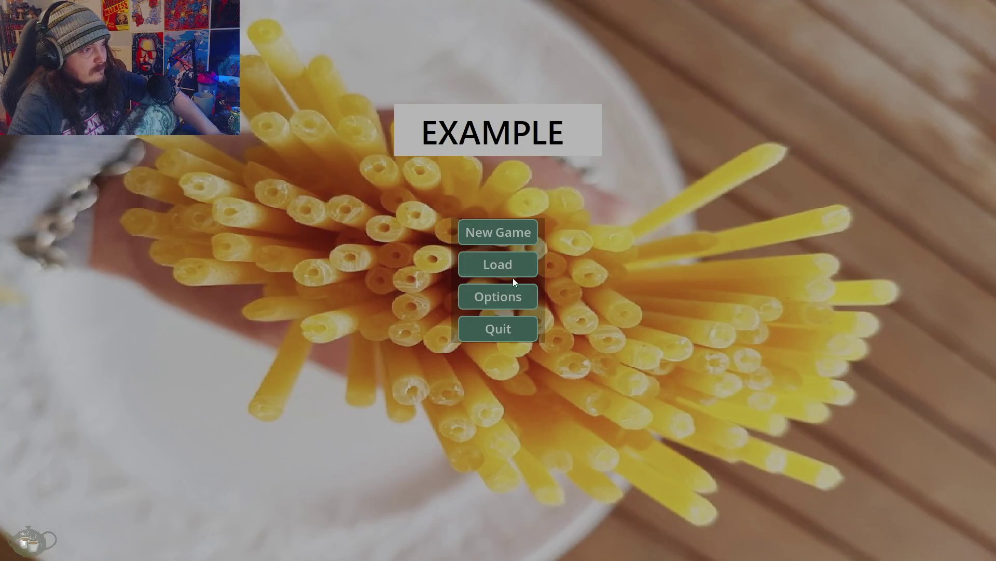
# Check the breeding menu, then generate a monster at the Monster Shrine and add it to the roster
pyautogui.click(515, 232)
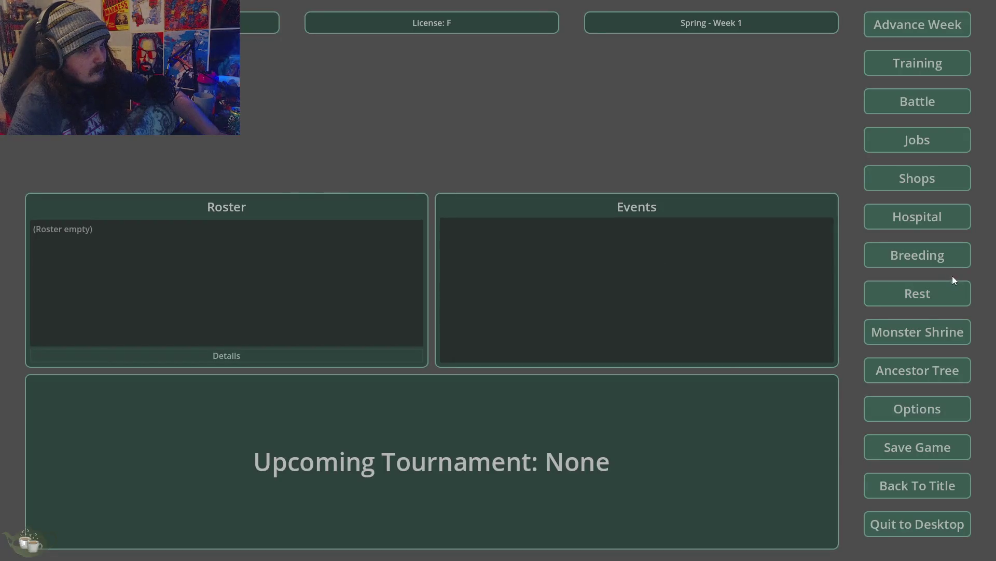
pyautogui.click(884, 264)
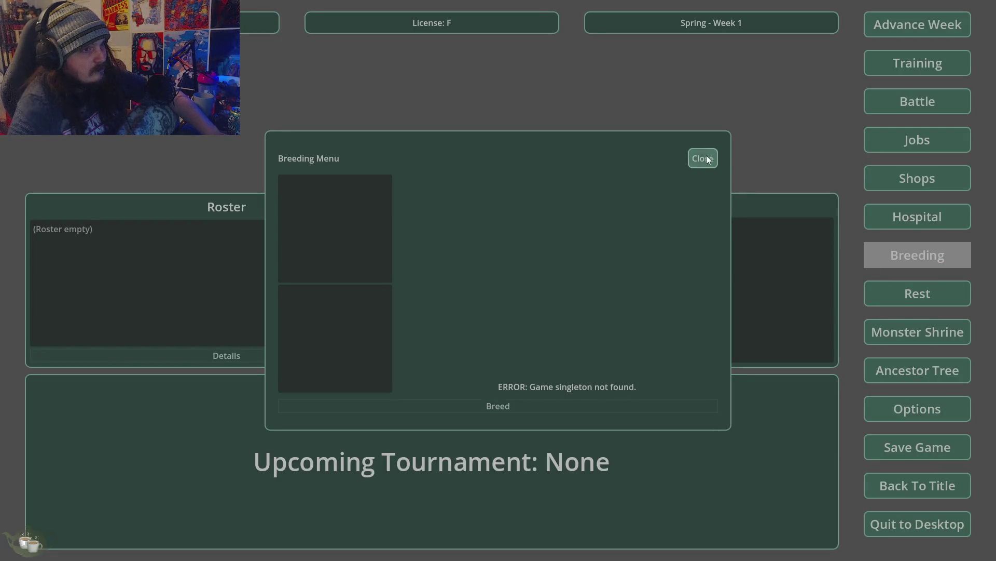
pyautogui.click(708, 159)
pyautogui.click(913, 332)
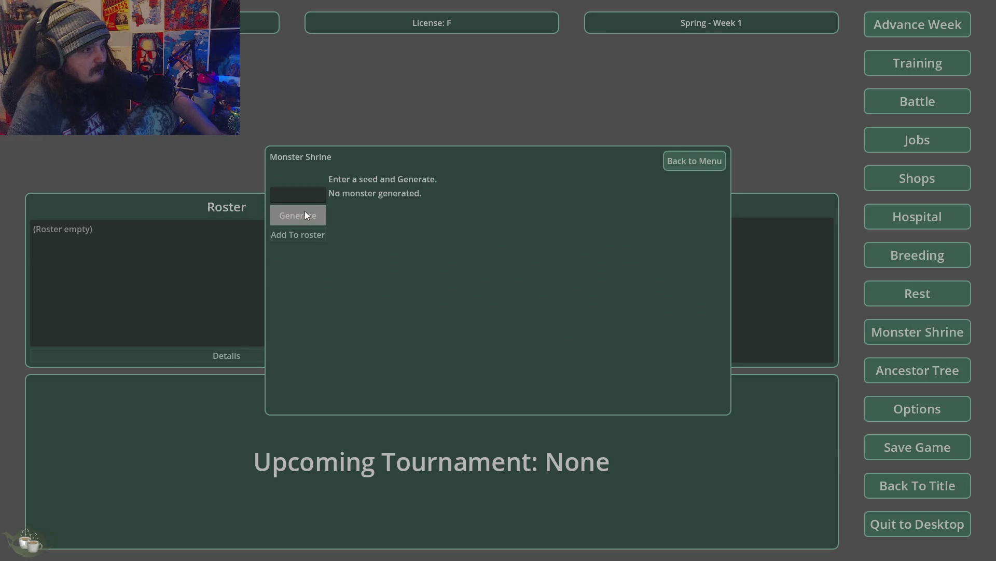
pyautogui.click(305, 214)
pyautogui.click(303, 236)
# Recheck the breeding menu, return to the title, quit, and rerun the project with F5
pyautogui.click(930, 253)
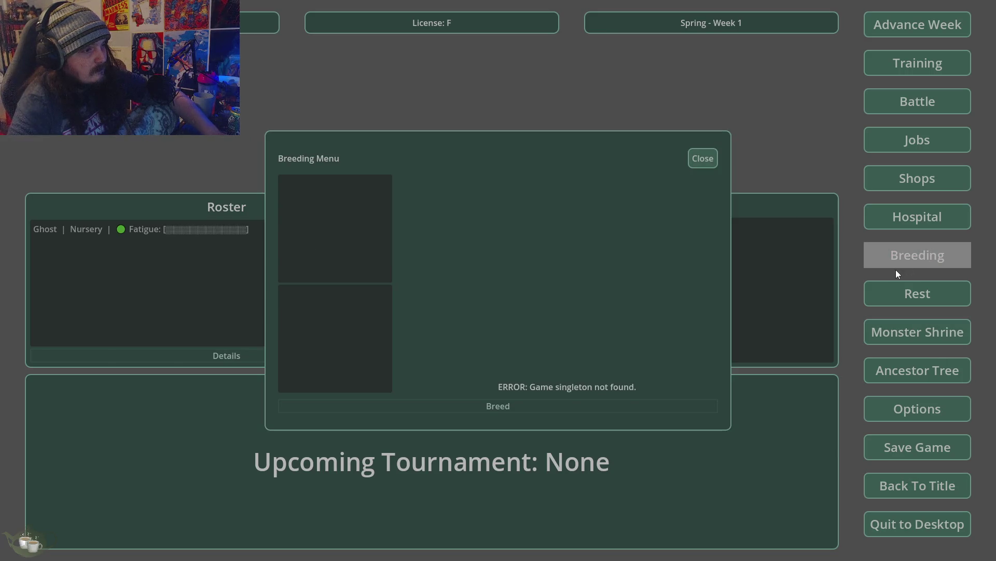
pyautogui.click(705, 157)
pyautogui.click(922, 489)
pyautogui.click(483, 306)
pyautogui.click(500, 327)
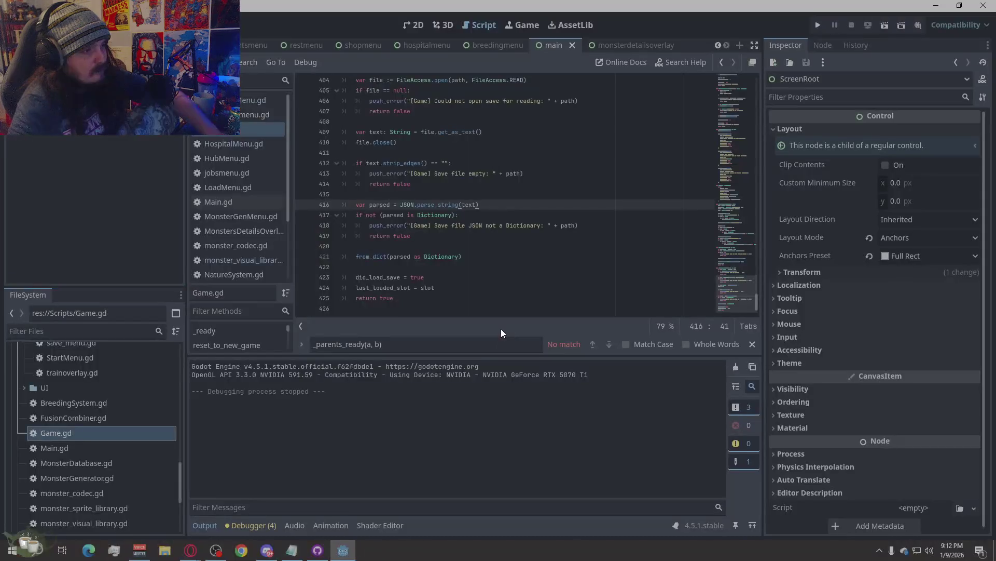
pyautogui.click(356, 308)
pyautogui.press('F5')
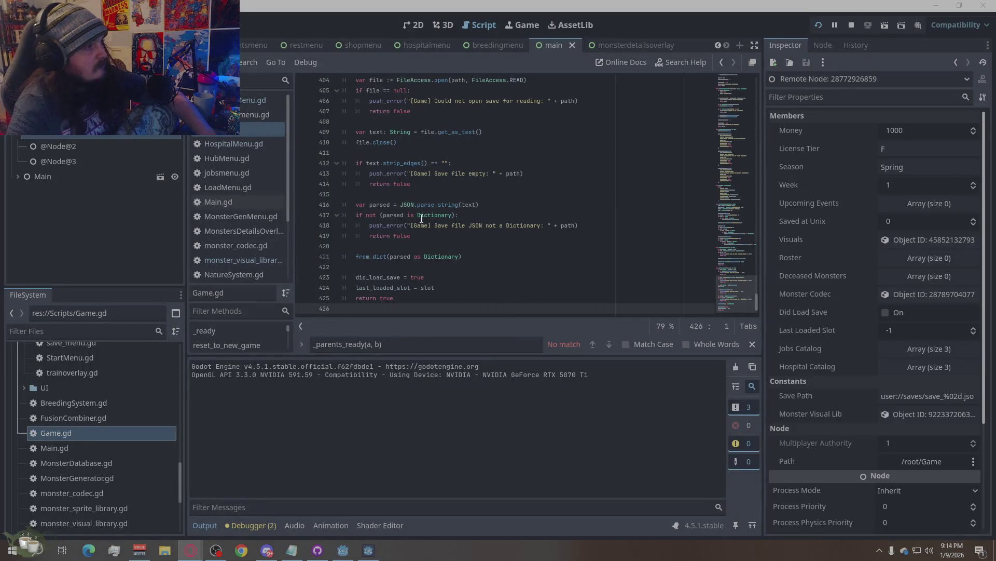
# Look over Game.gd and LoadMenu.gd, quit the running game, and open BreedingMenu.gd
pyautogui.click(597, 204)
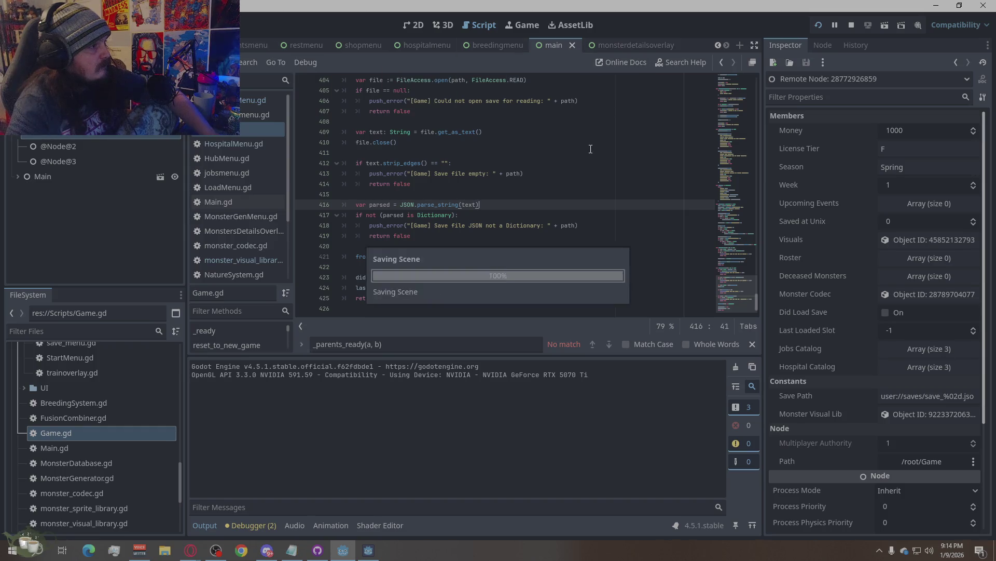
pyautogui.click(245, 186)
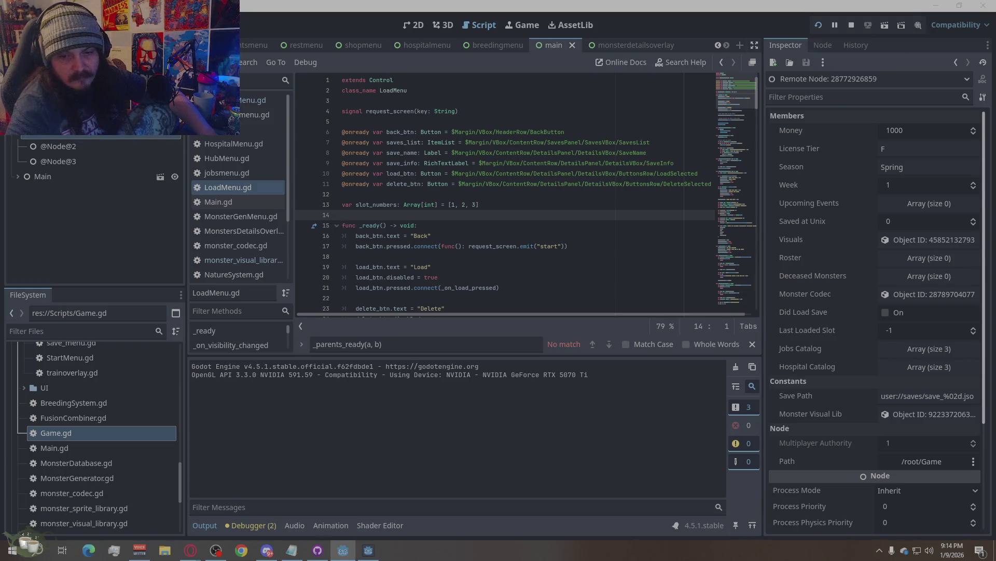
pyautogui.hotkey('alt', 'Tab')
pyautogui.click(484, 326)
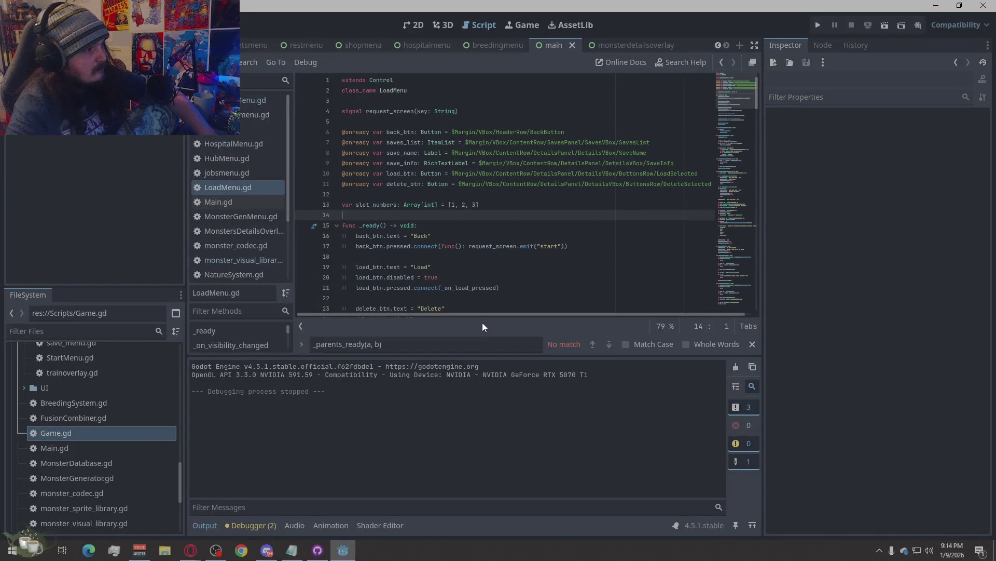
pyautogui.click(244, 102)
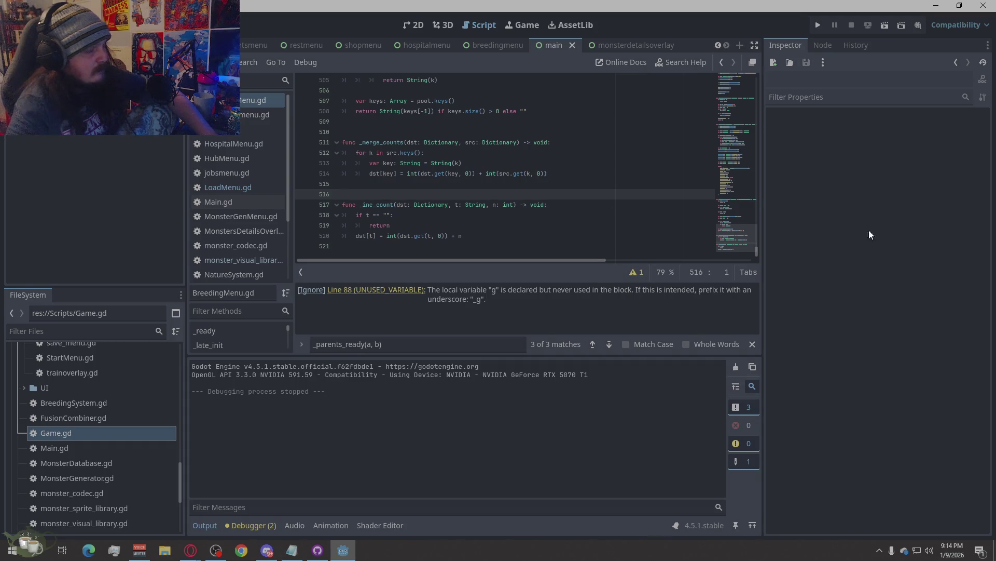
# Replace all of BreedingMenu.gd with the new pasted code and save it
pyautogui.hotkey('alt', 'Tab')
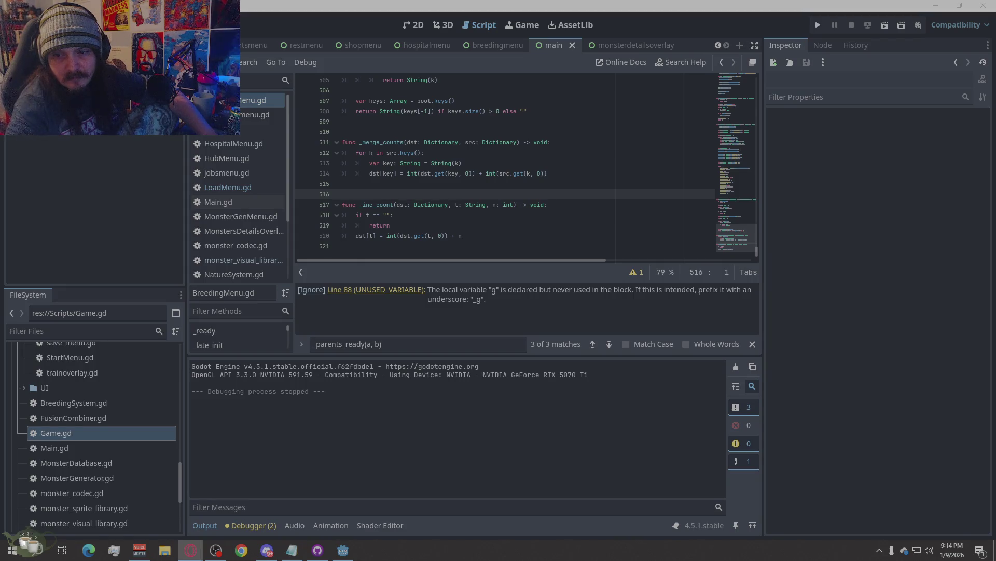
pyautogui.rightClick(401, 151)
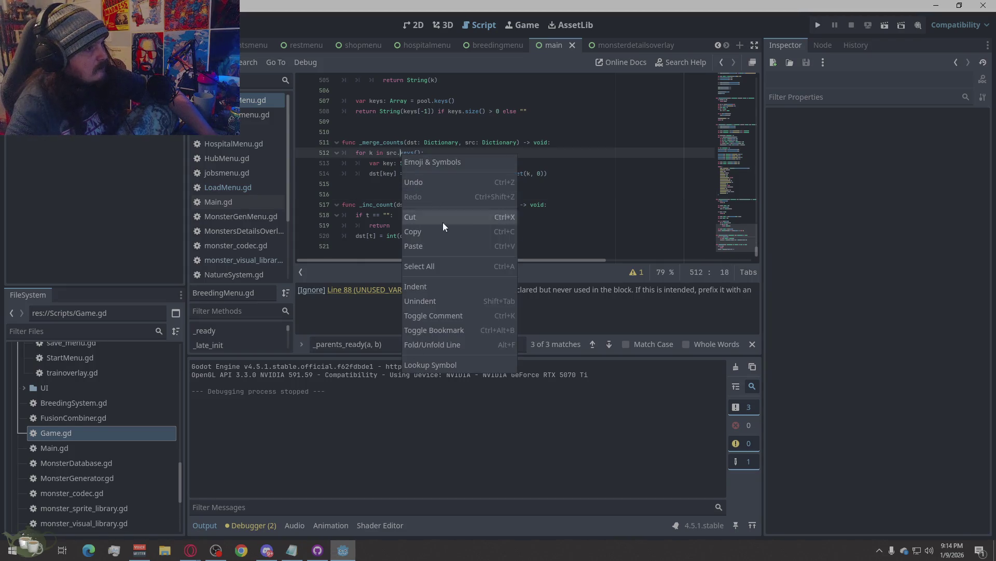
pyautogui.click(446, 268)
pyautogui.hotkey('ctrl', 'v')
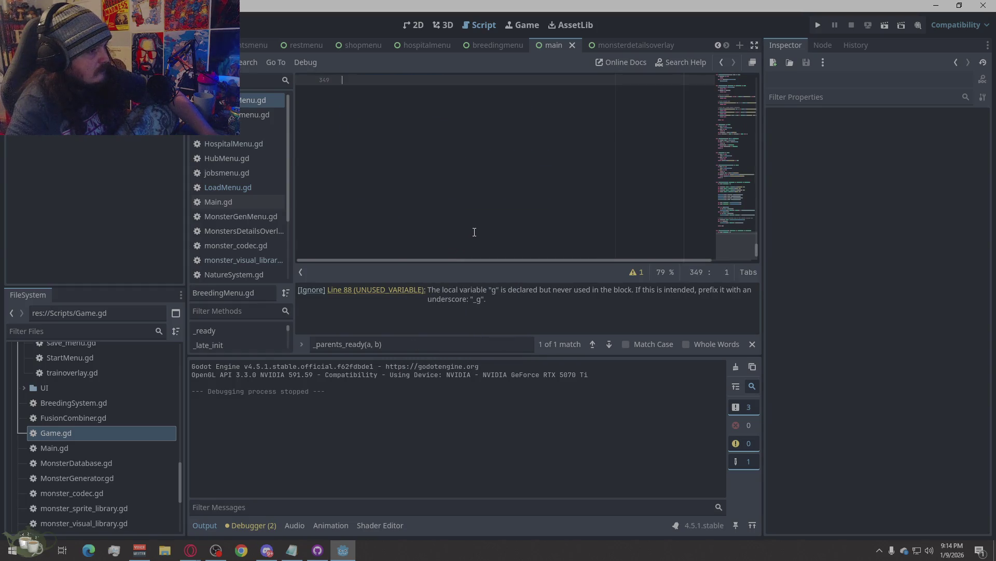
pyautogui.scroll(10, 474, 229)
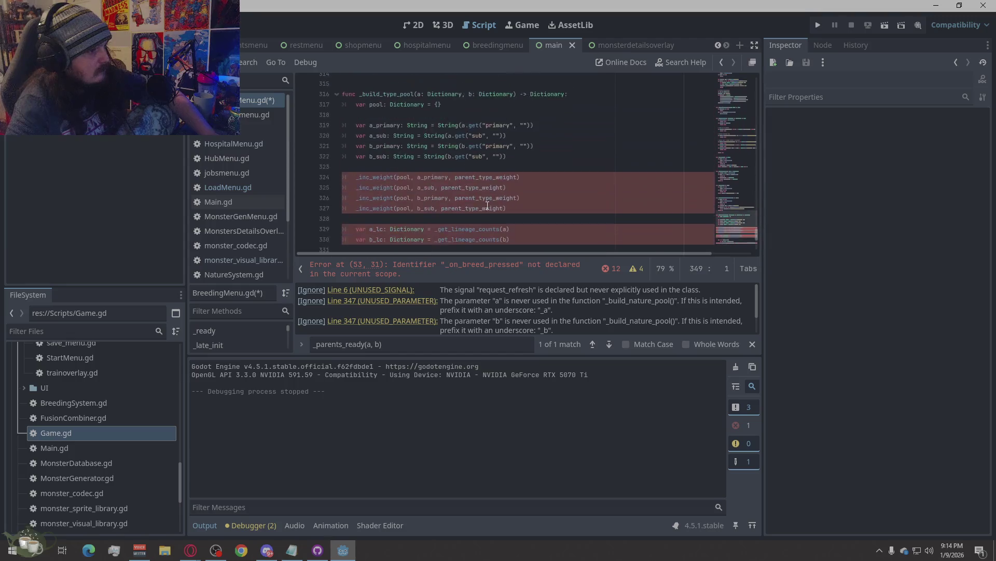
pyautogui.scroll(-4, 493, 201)
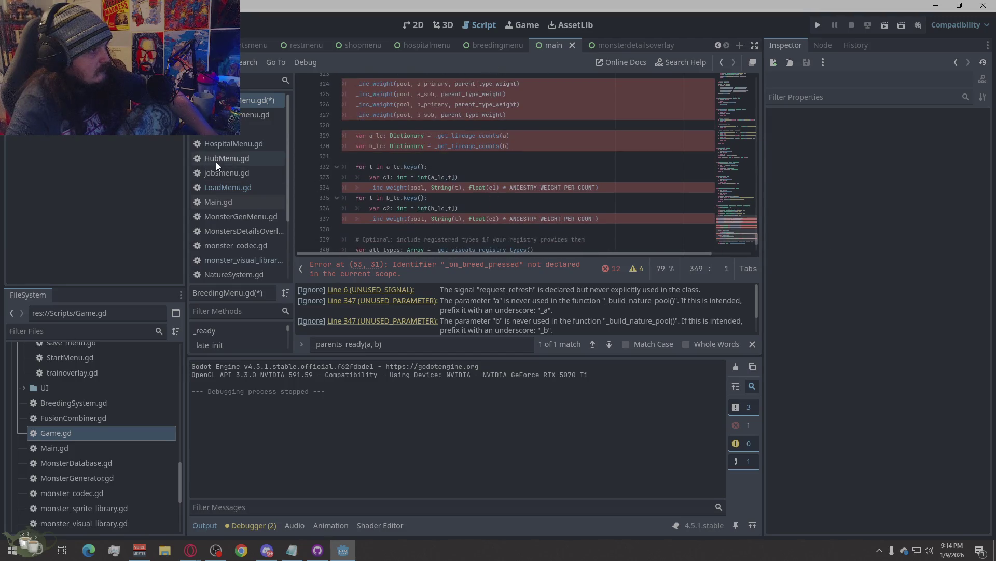
pyautogui.hotkey('ctrl', 's')
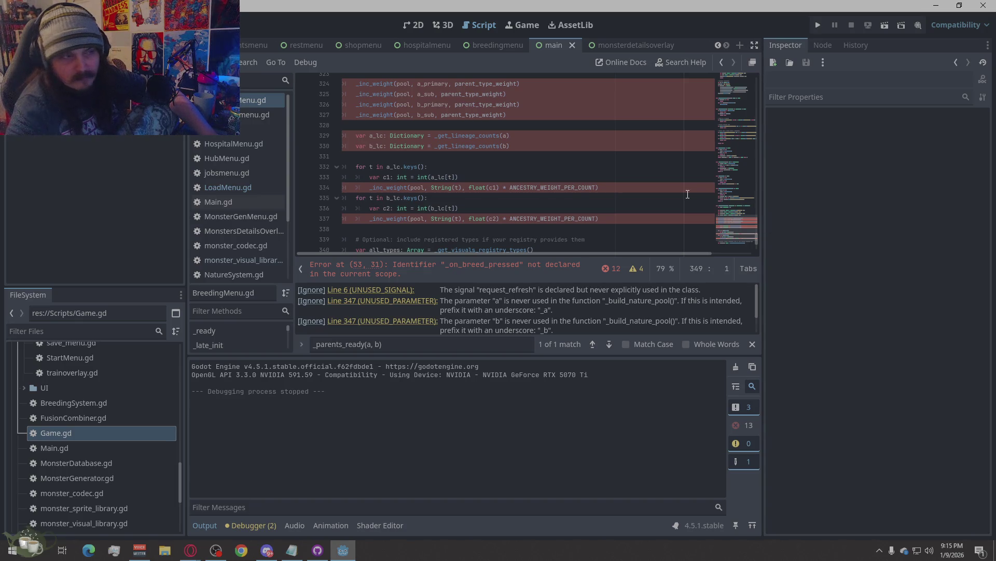
# Select the script code and all warning messages in the errors panel for the browser
pyautogui.rightClick(497, 156)
pyautogui.click(541, 267)
pyautogui.rightClick(681, 303)
pyautogui.click(696, 326)
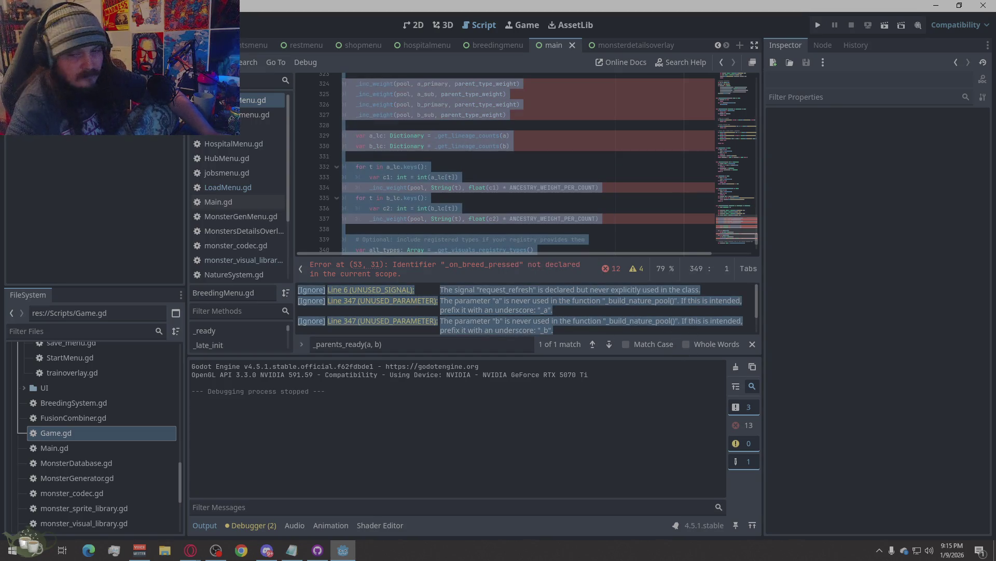
pyautogui.hotkey('alt', 'Tab')
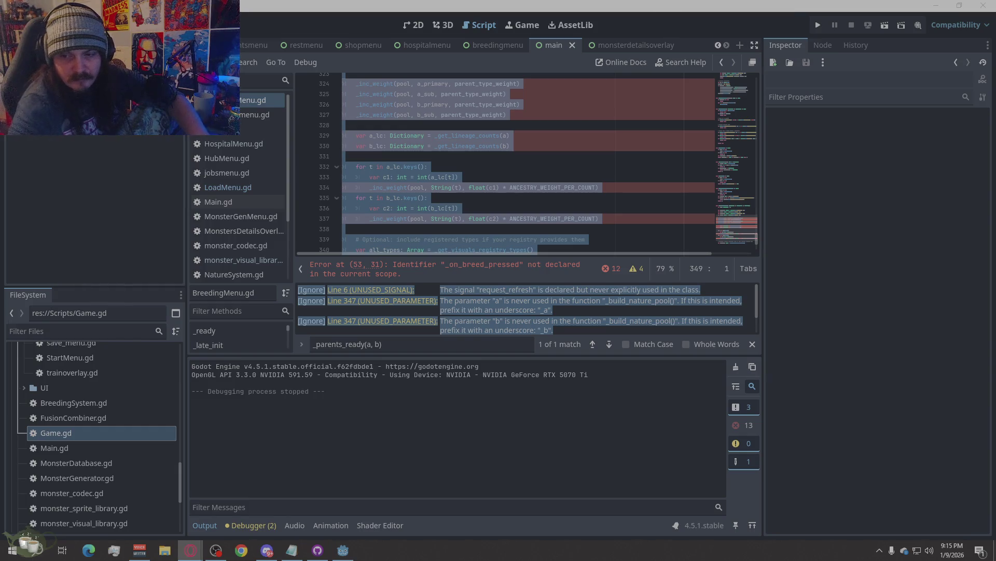
pyautogui.click(576, 167)
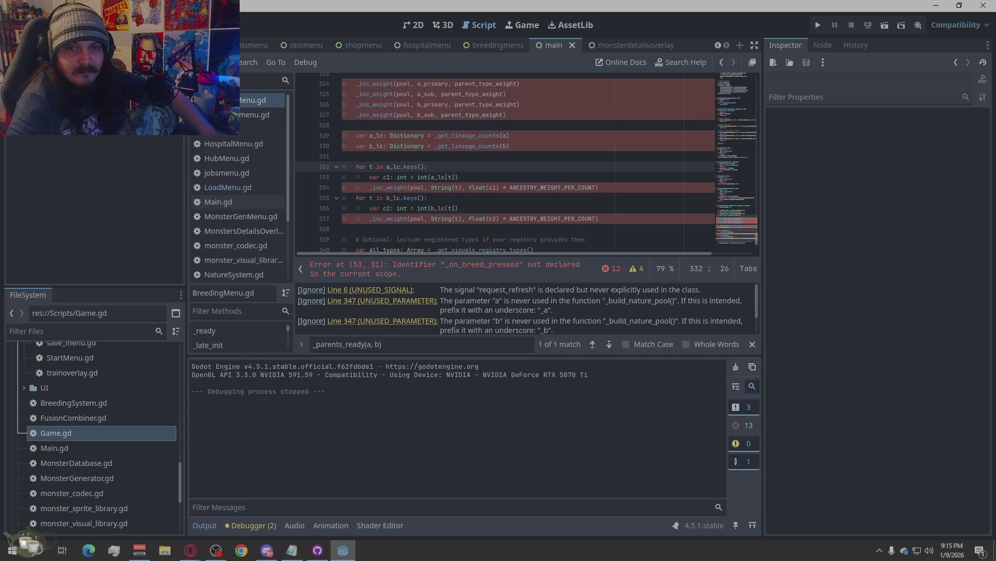
pyautogui.hotkey('alt', 'Tab')
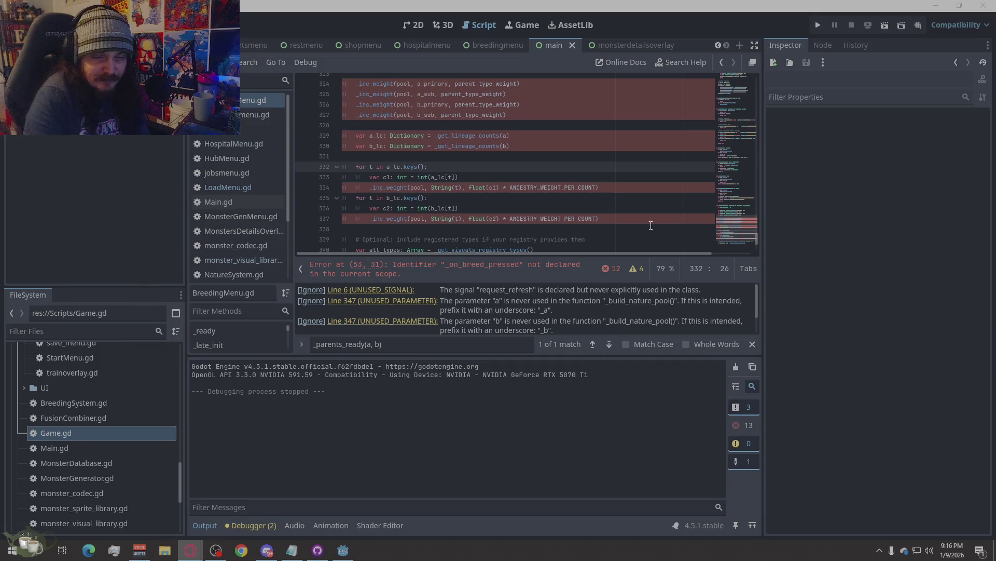
pyautogui.rightClick(464, 186)
# Paste the revised code over BreedingMenu.gd, save, and start a play-test
pyautogui.click(478, 286)
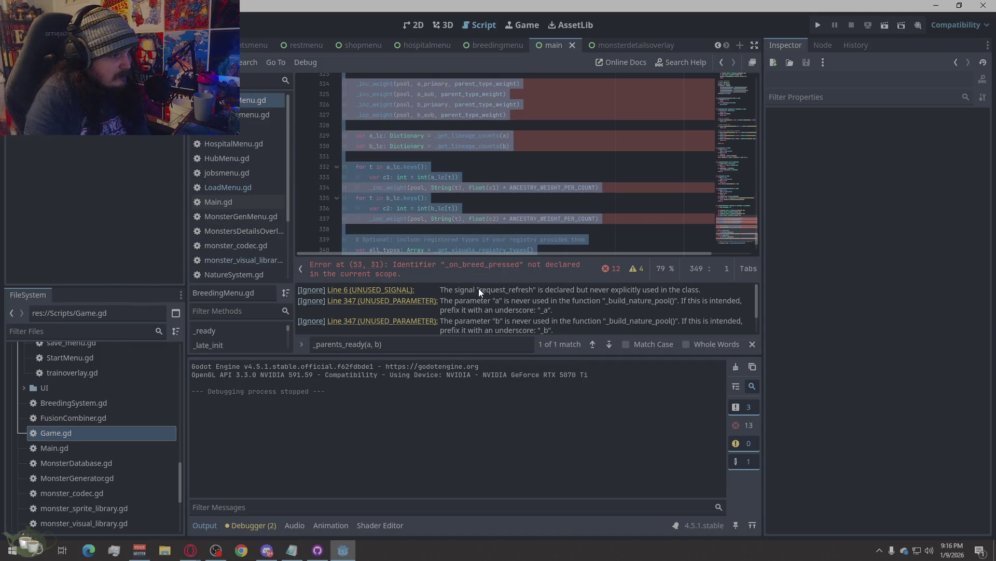
pyautogui.rightClick(535, 225)
pyautogui.click(557, 325)
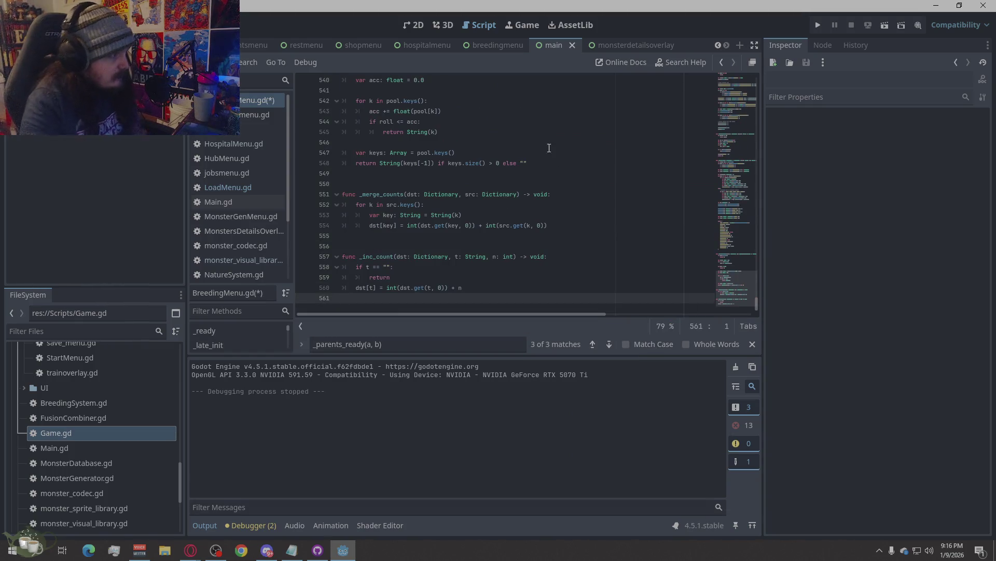
pyautogui.press('F5')
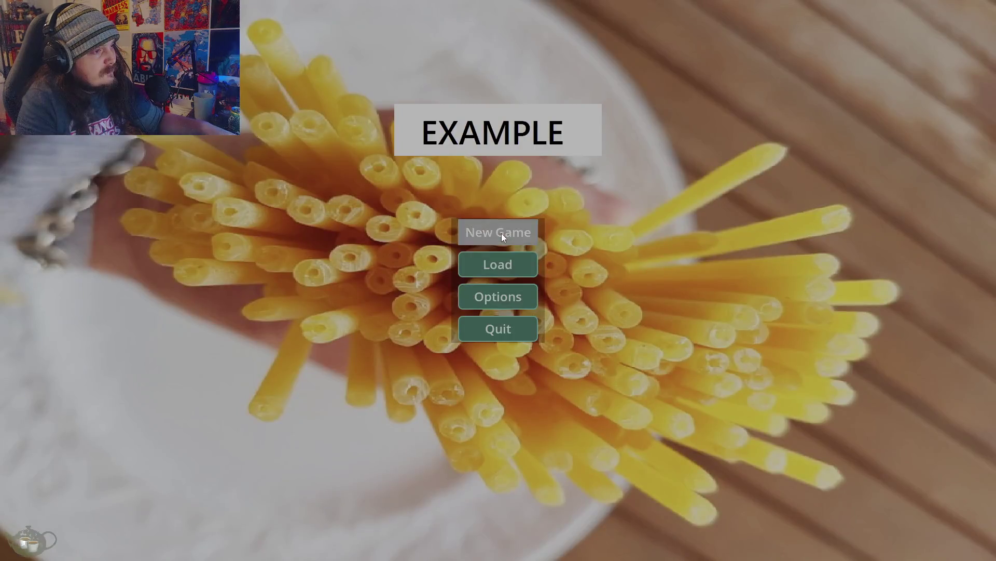
# Start a New Game, check the empty breeding menu, and add a generated Ember to the roster
pyautogui.click(501, 233)
pyautogui.click(880, 264)
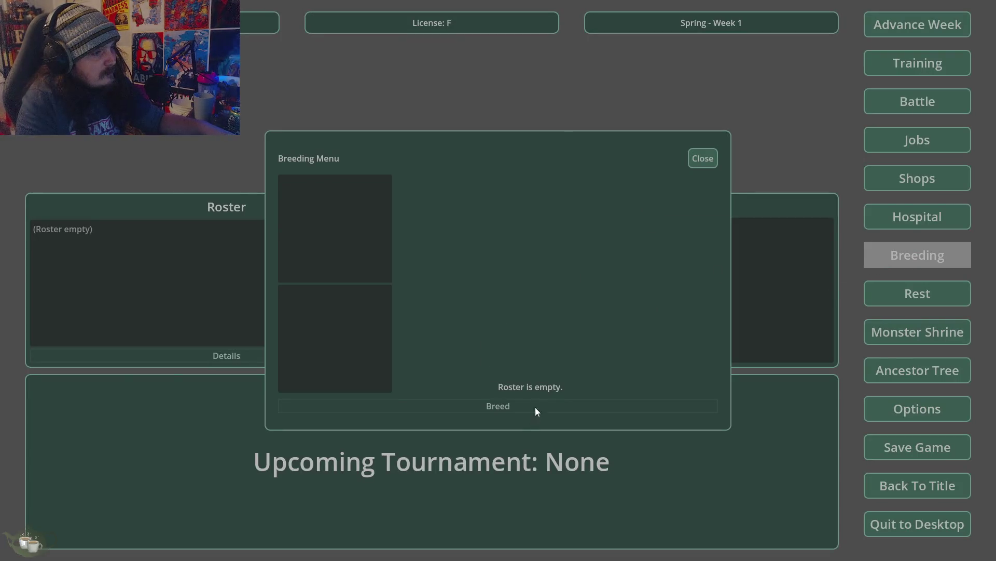
pyautogui.click(715, 159)
pyautogui.click(914, 335)
pyautogui.click(308, 214)
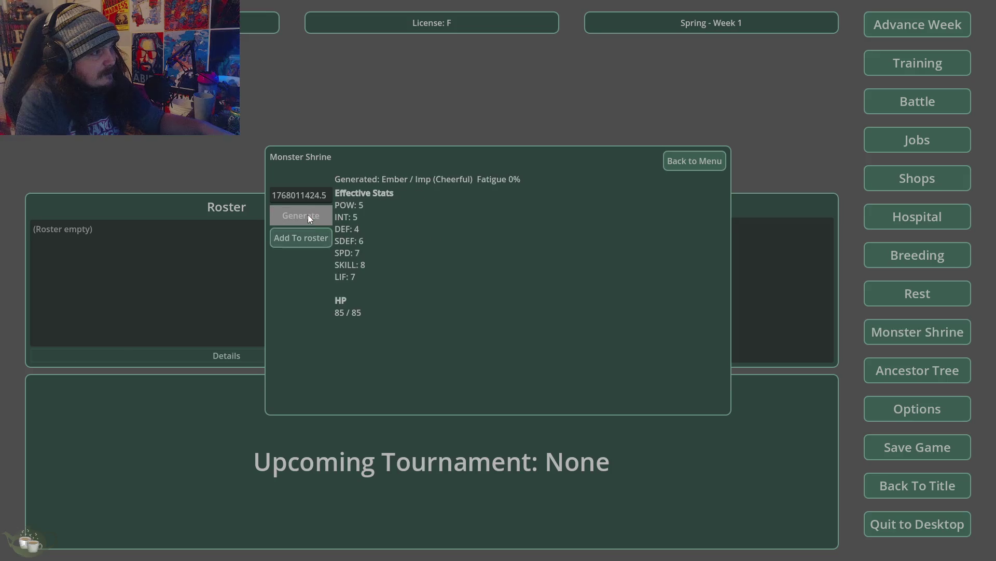
pyautogui.click(312, 243)
# Try pairing Ember/Imp with itself in the breeding menu, then close it
pyautogui.click(890, 251)
pyautogui.click(352, 185)
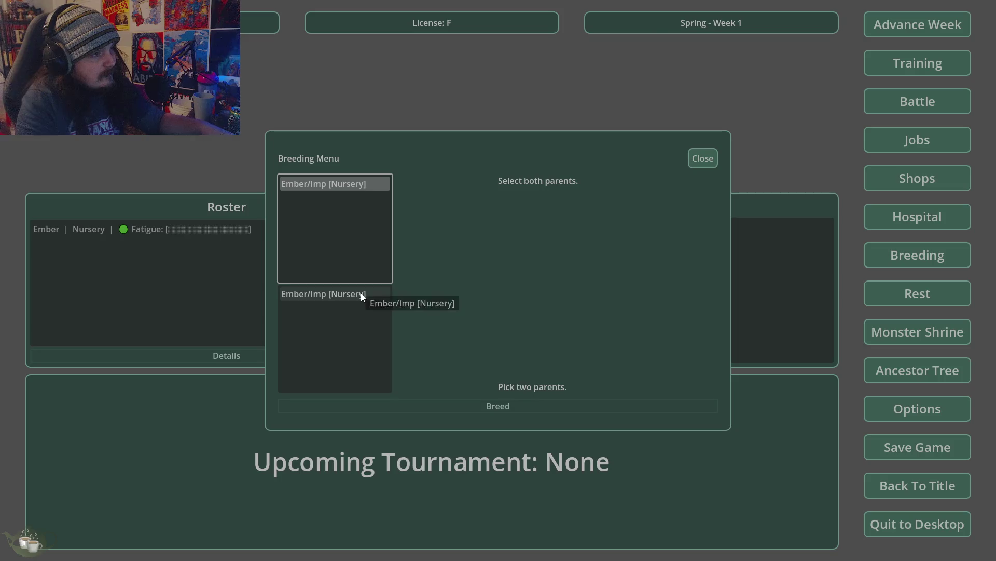
pyautogui.click(334, 292)
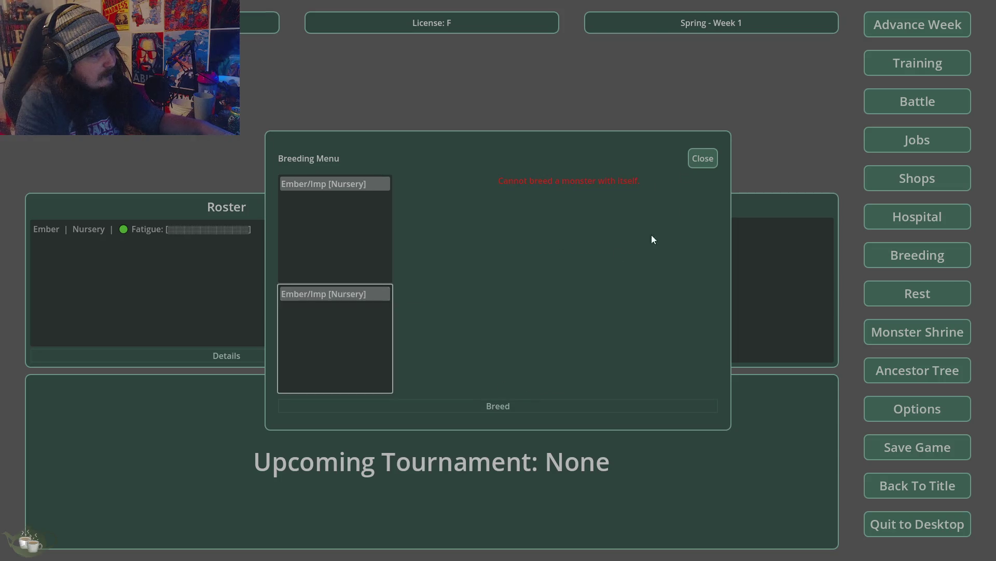
pyautogui.click(702, 158)
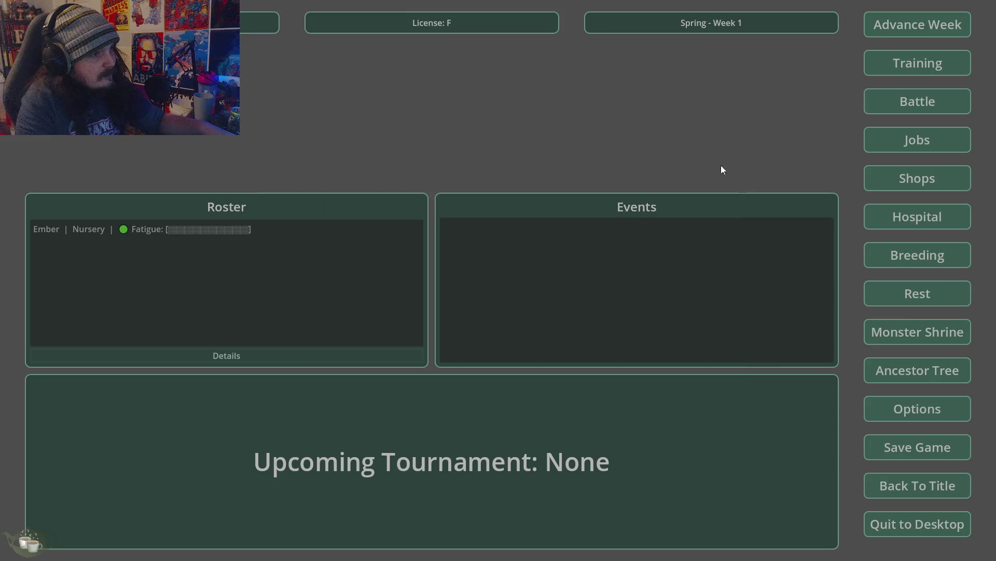
# View the Ancestor Tree, then generate a Slime and add it to the roster
pyautogui.click(941, 368)
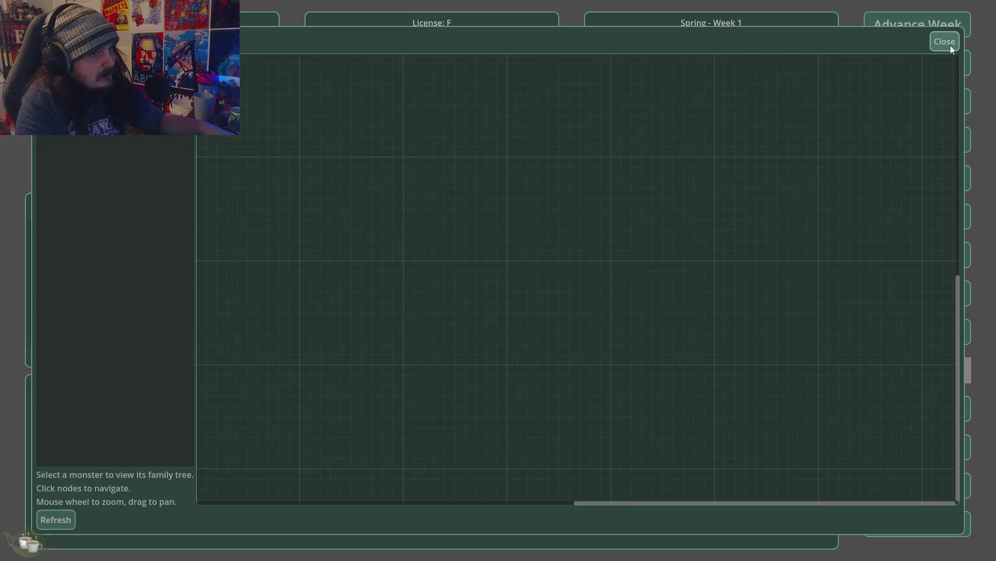
pyautogui.click(945, 42)
pyautogui.click(902, 335)
pyautogui.click(283, 214)
pyautogui.click(298, 235)
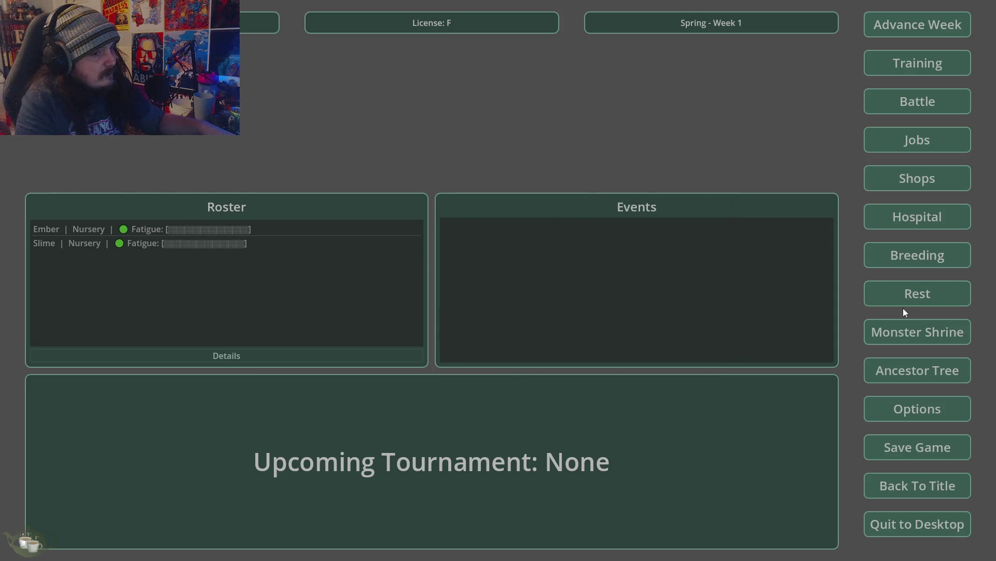
# Test Ember/Imp and Slime/Imp parent selections in the breeding menu
pyautogui.click(917, 255)
pyautogui.click(334, 184)
pyautogui.click(337, 198)
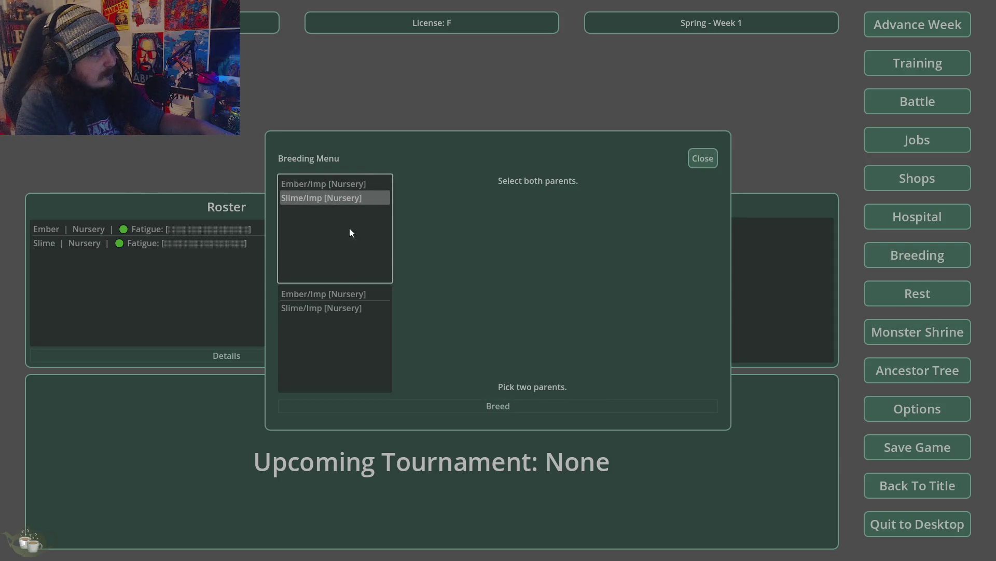
pyautogui.click(335, 294)
pyautogui.click(347, 311)
pyautogui.click(346, 296)
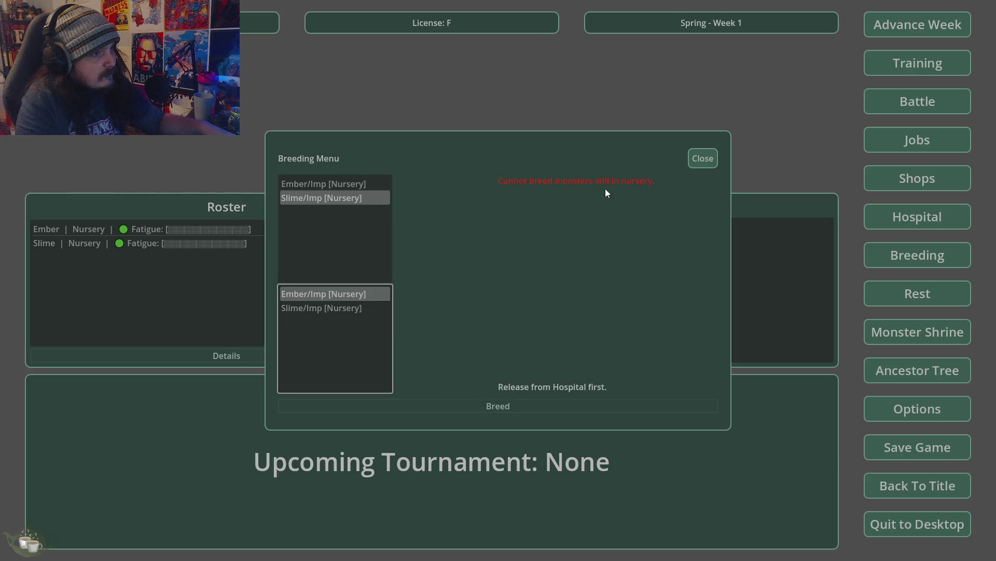
pyautogui.click(705, 157)
# Release Ember/Imp and Slime/Imp from the Hospital nursery
pyautogui.click(917, 217)
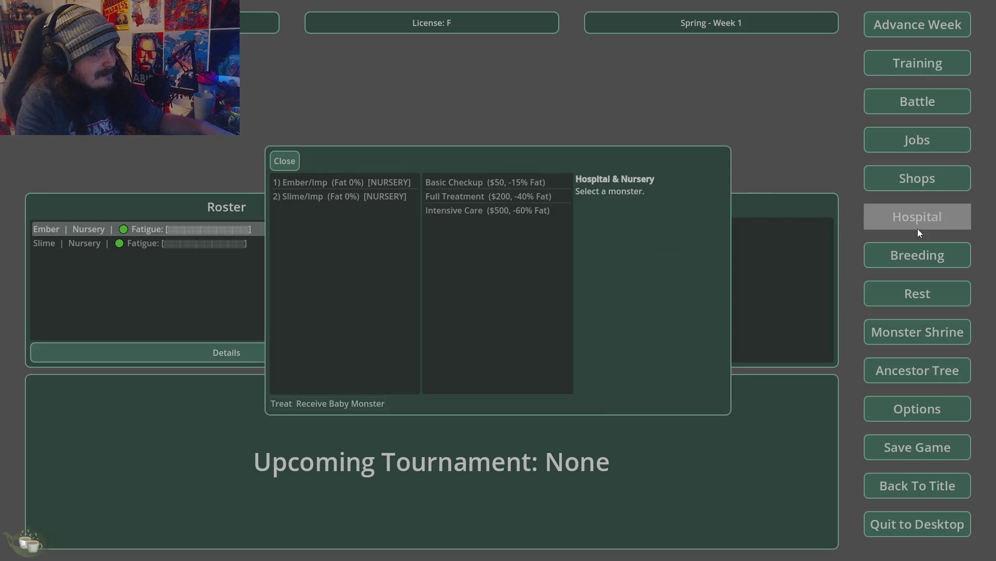
pyautogui.click(342, 182)
pyautogui.click(347, 400)
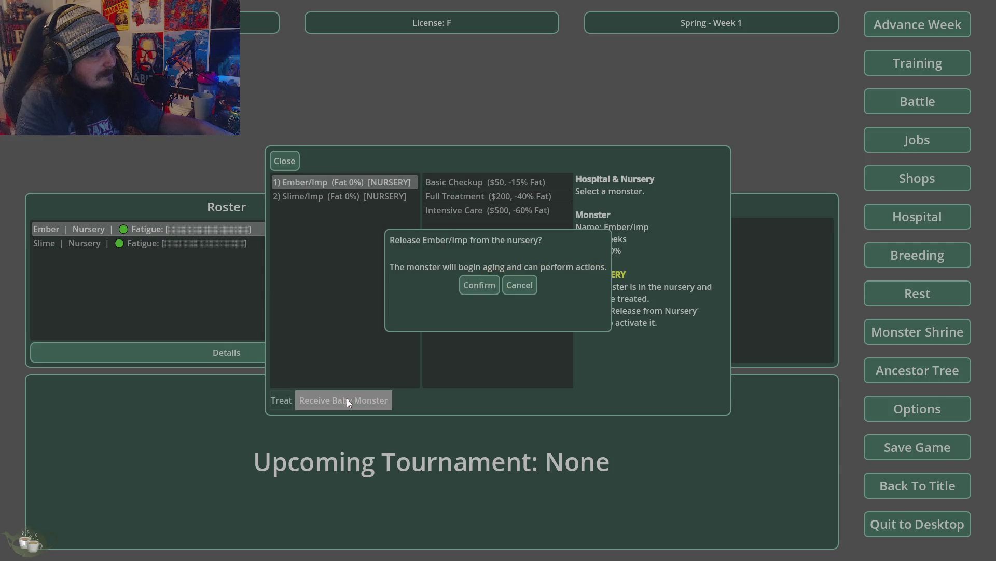
pyautogui.click(478, 280)
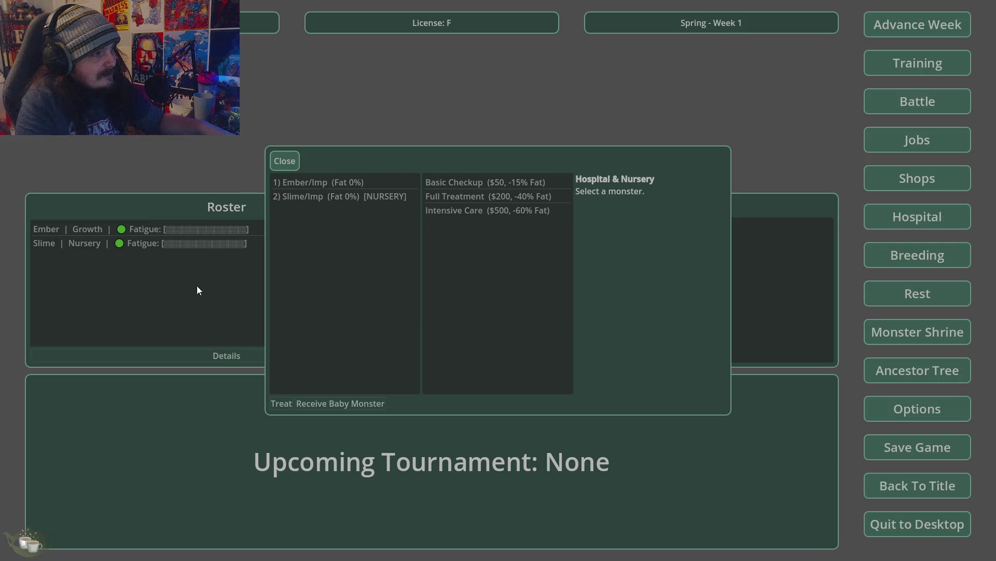
pyautogui.click(374, 198)
pyautogui.click(343, 401)
pyautogui.click(478, 283)
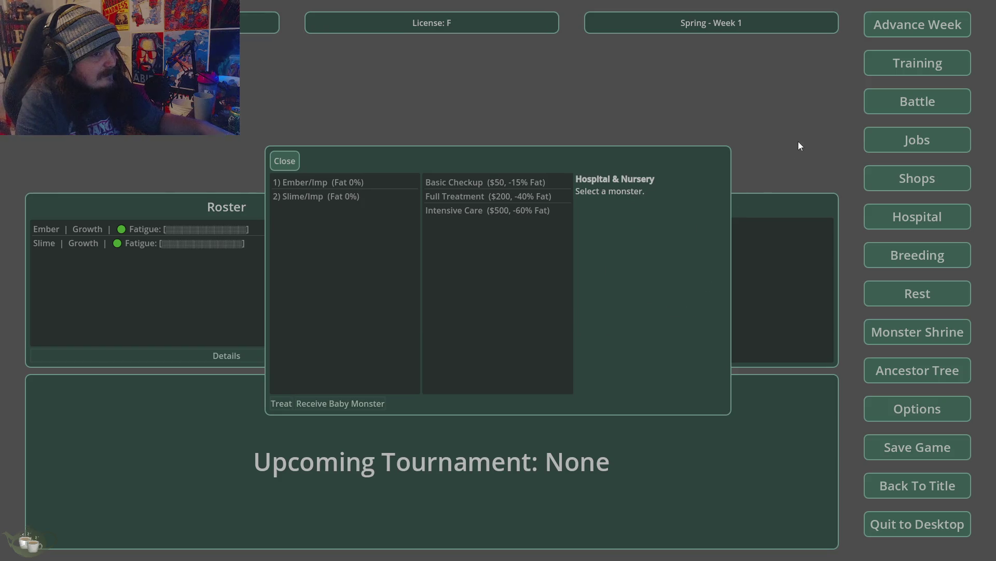
pyautogui.click(298, 160)
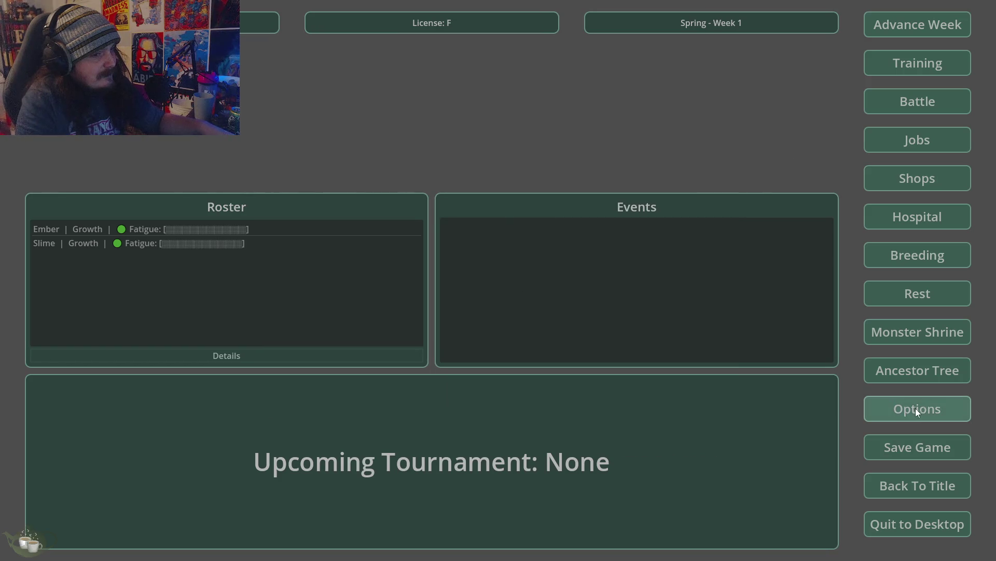
pyautogui.click(910, 262)
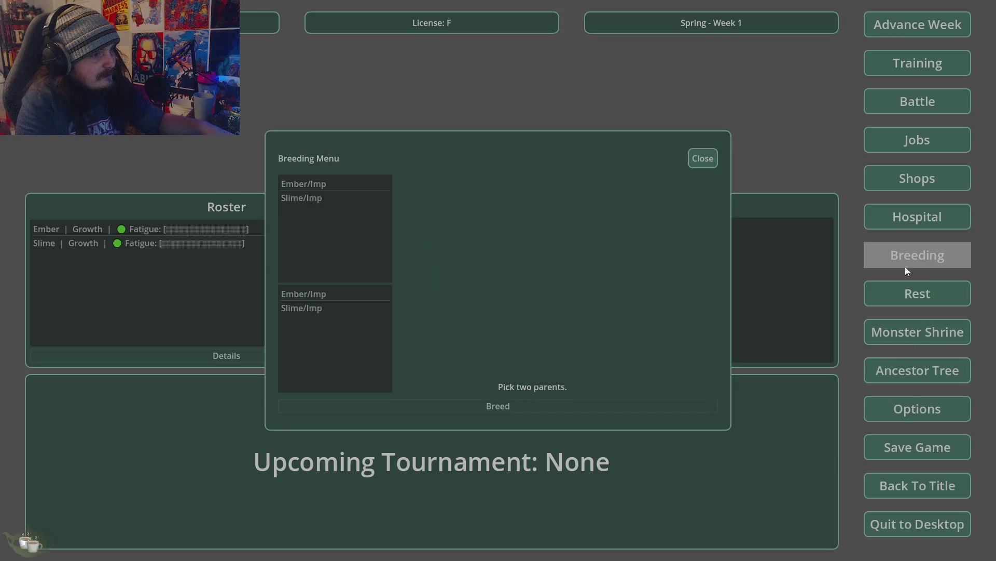
# Breed Ember/Imp with Slime/Imp and confirm, triggering the 'has' call error
pyautogui.click(321, 183)
pyautogui.click(326, 308)
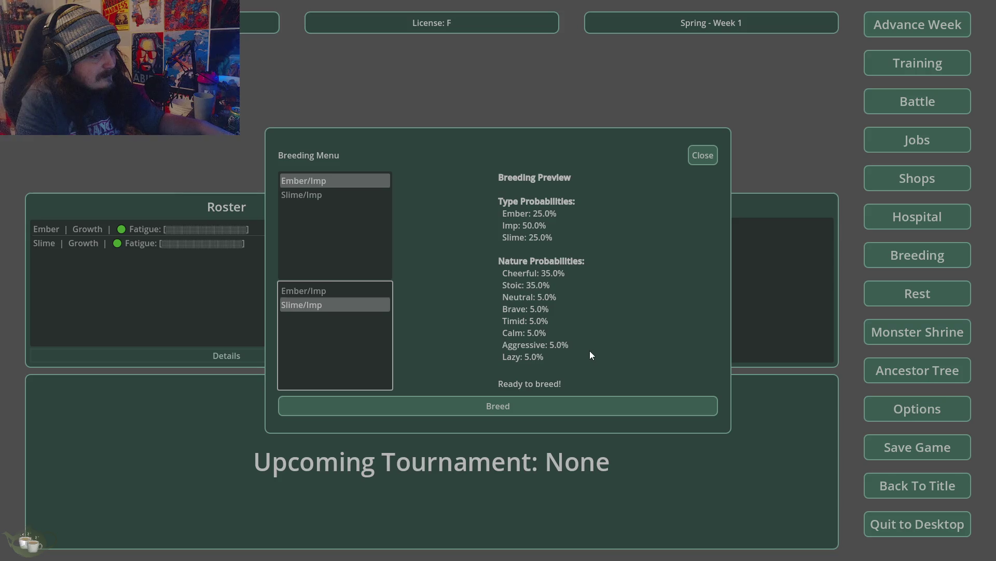
pyautogui.click(535, 405)
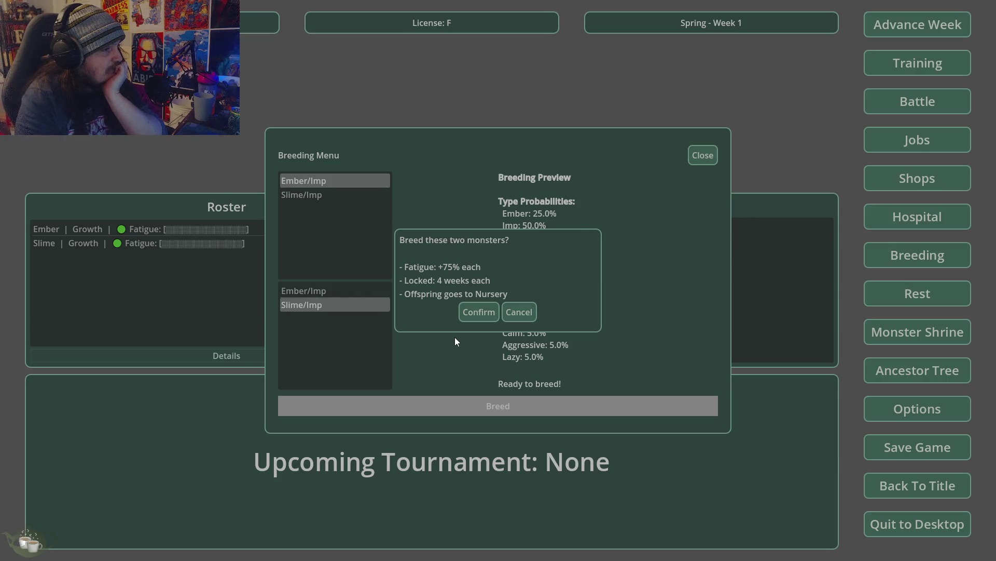
pyautogui.click(480, 314)
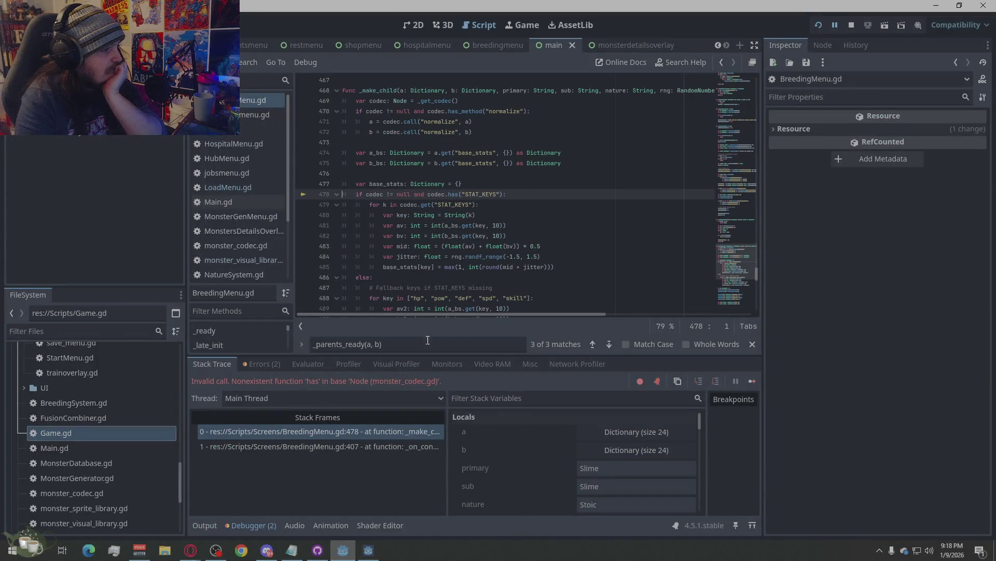
# In the Errors tab, copy the unused-variable warning into the browser
pyautogui.click(262, 364)
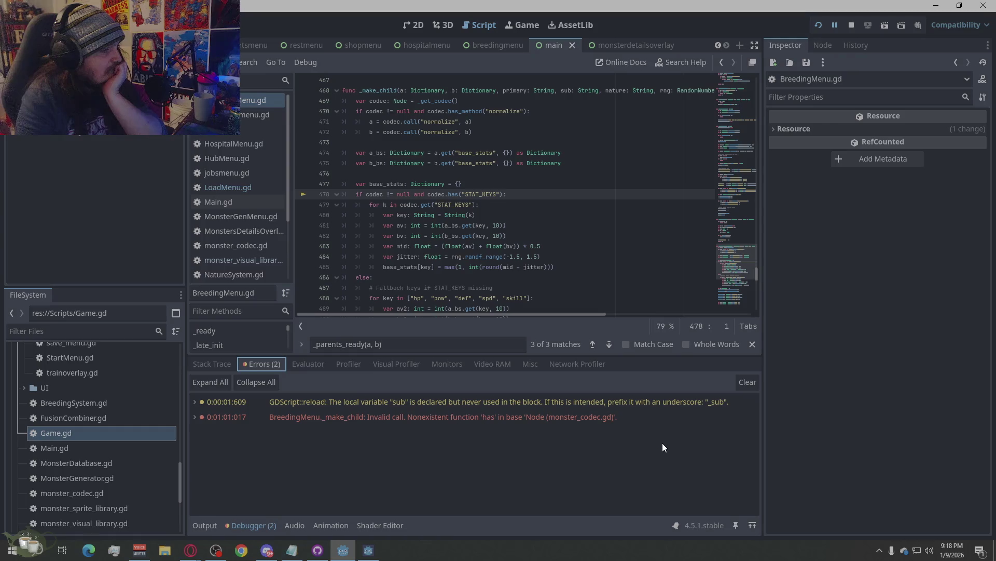
pyautogui.click(501, 415)
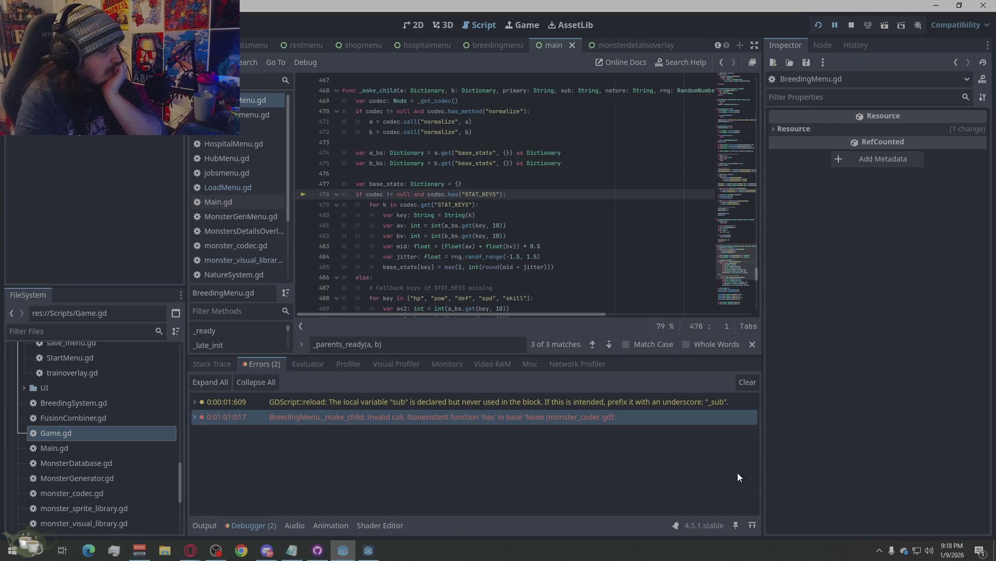
pyautogui.click(693, 406)
pyautogui.rightClick(693, 407)
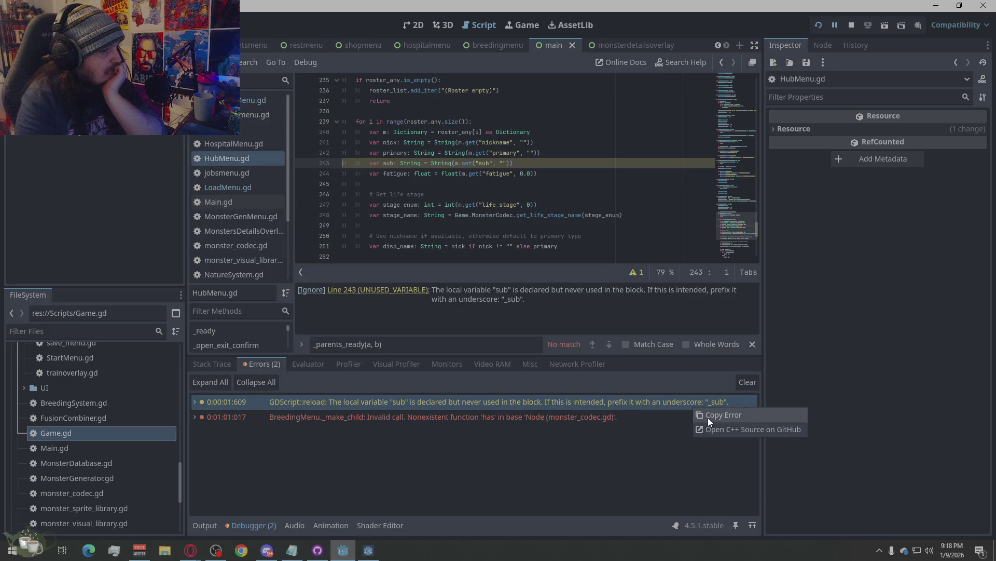
pyautogui.click(708, 416)
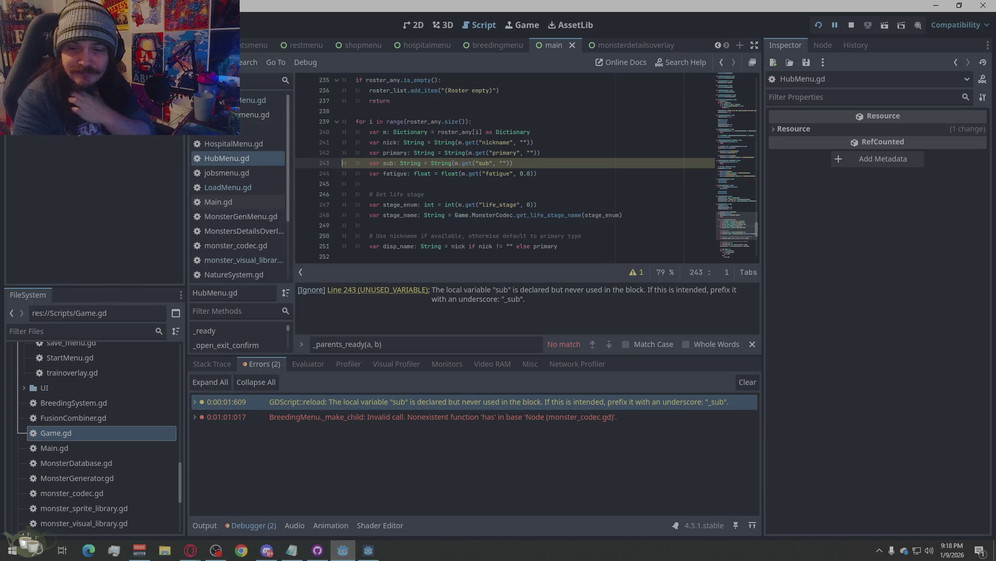
pyautogui.hotkey('alt', 'Tab')
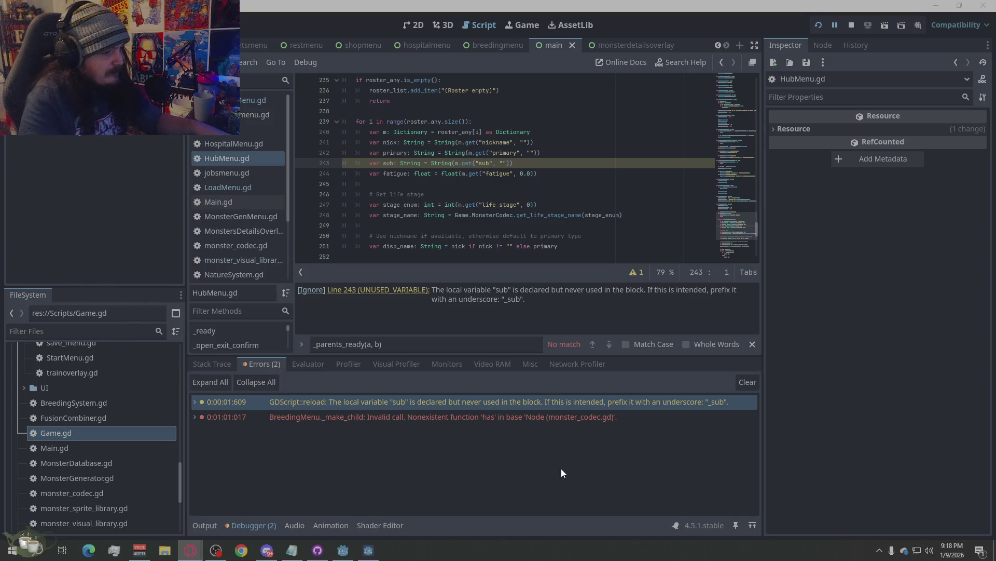
# Copy the _make_child invalid-call error, then bring the game window forward
pyautogui.click(581, 419)
pyautogui.rightClick(588, 417)
pyautogui.click(669, 427)
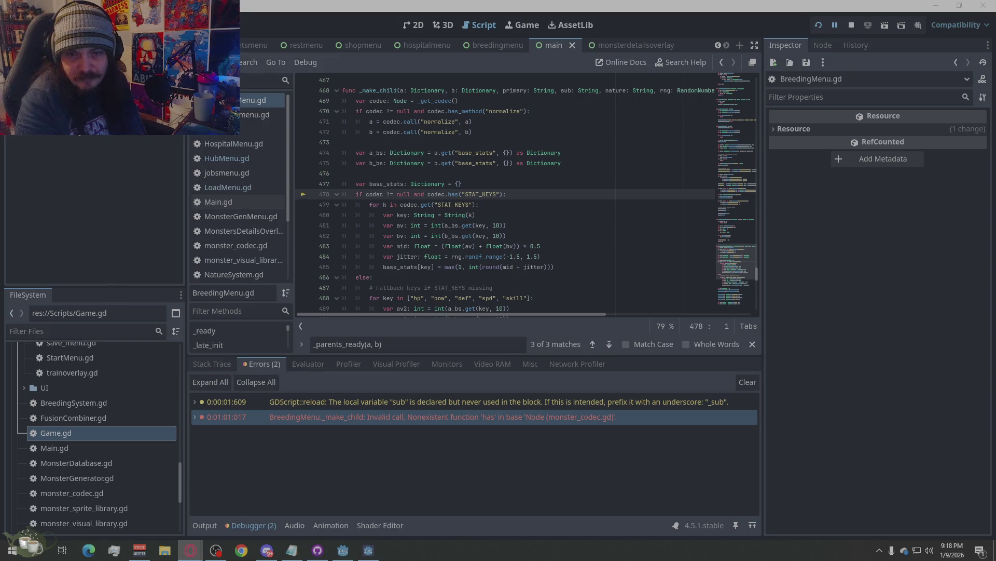
pyautogui.click(619, 483)
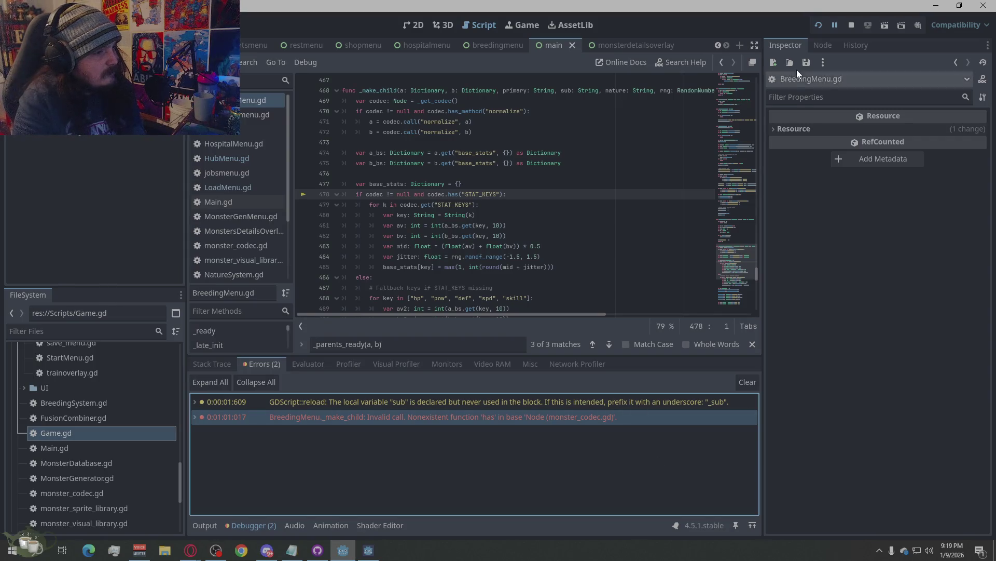
pyautogui.click(368, 550)
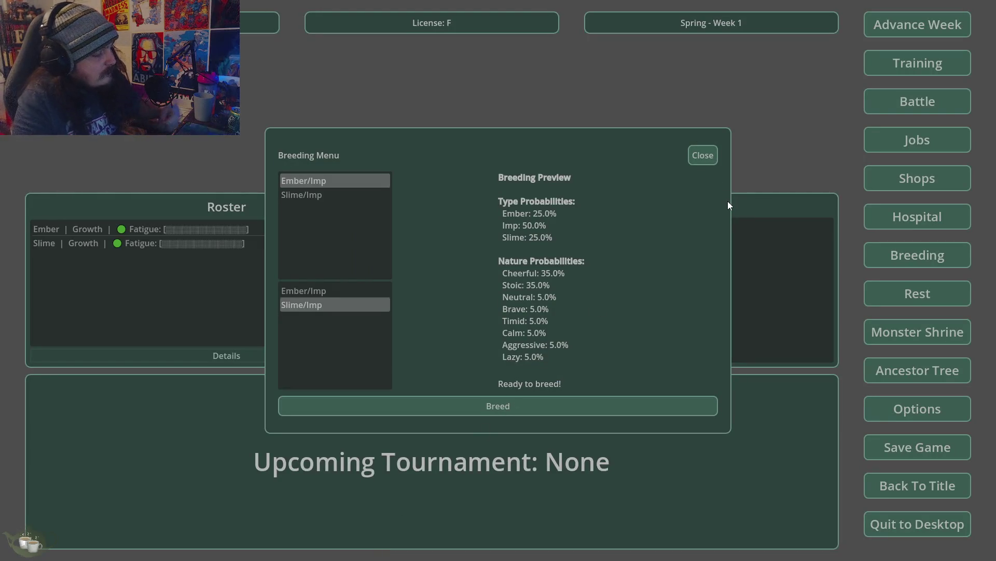
# Switch back to the Godot editor with the Errors tab still open
pyautogui.hotkey('alt', 'Tab')
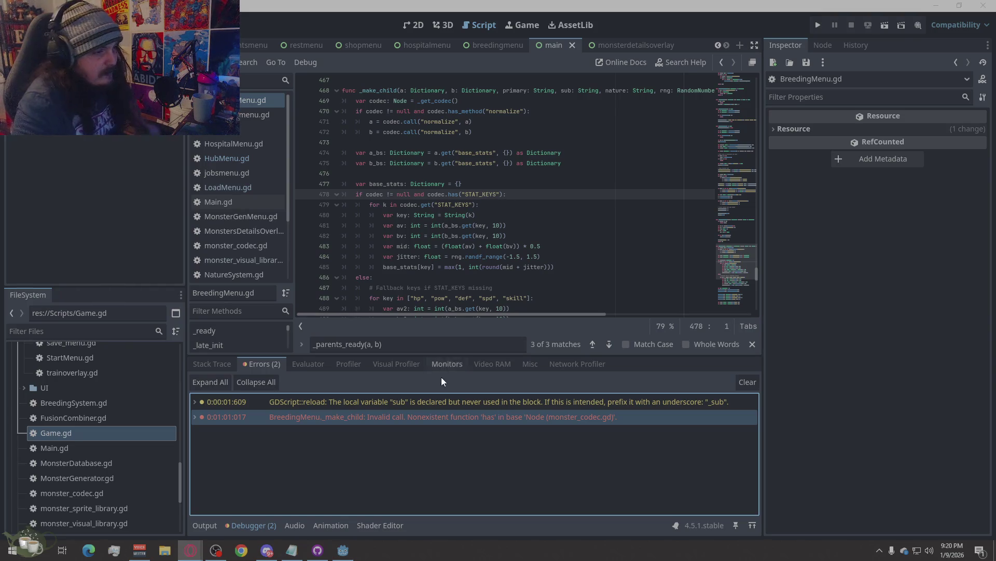
# Replace the whole BreedingMenu.gd script with the pasted fix and save it
pyautogui.rightClick(434, 184)
pyautogui.click(451, 296)
pyautogui.press('F5')
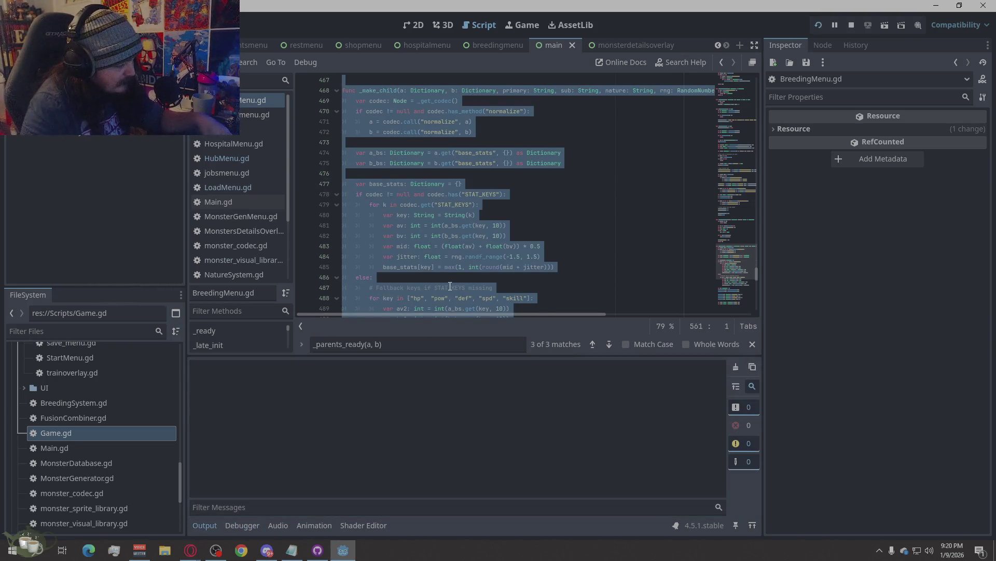
pyautogui.click(552, 247)
pyautogui.rightClick(553, 248)
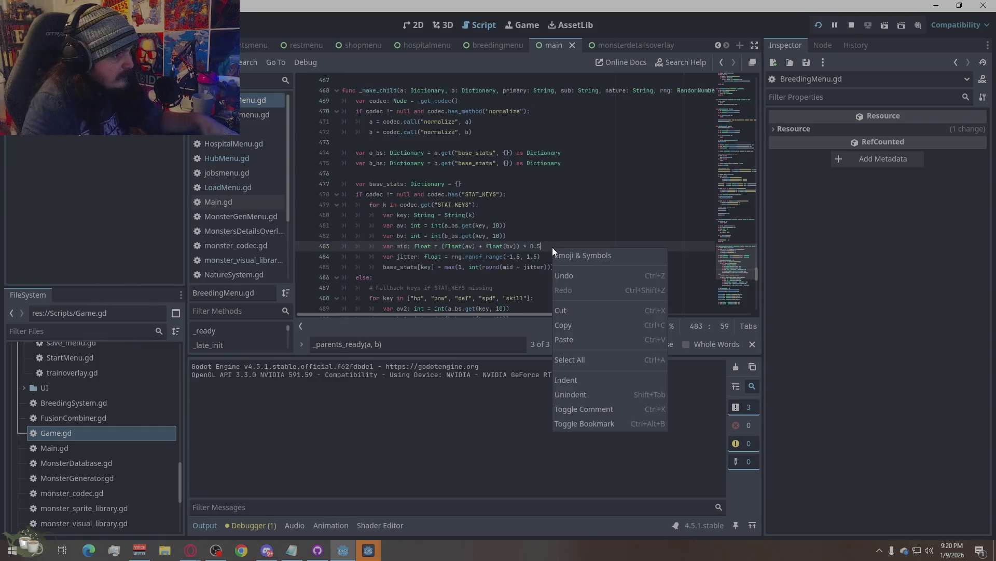
pyautogui.click(584, 352)
pyautogui.hotkey('ctrl', 'v')
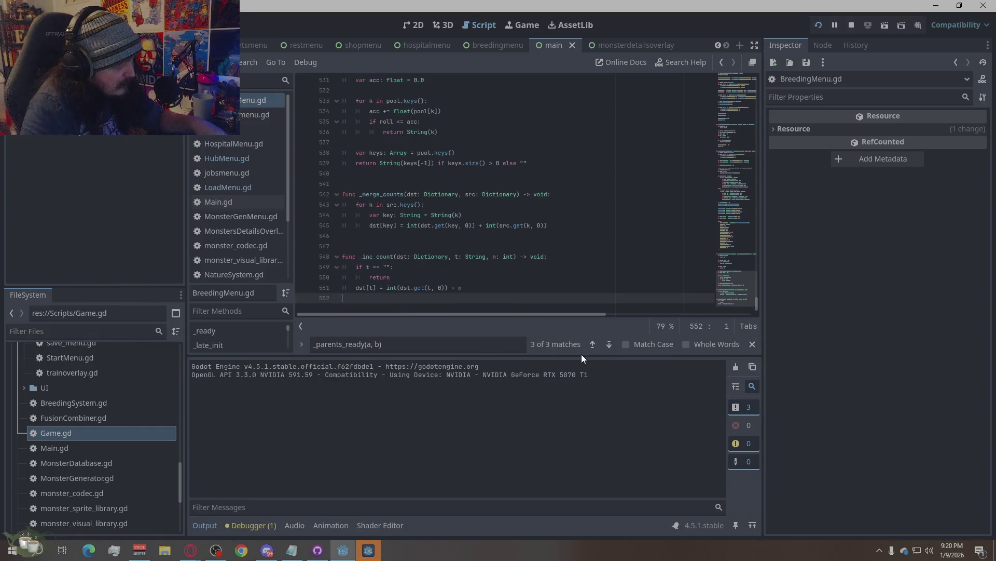
pyautogui.hotkey('ctrl', 's')
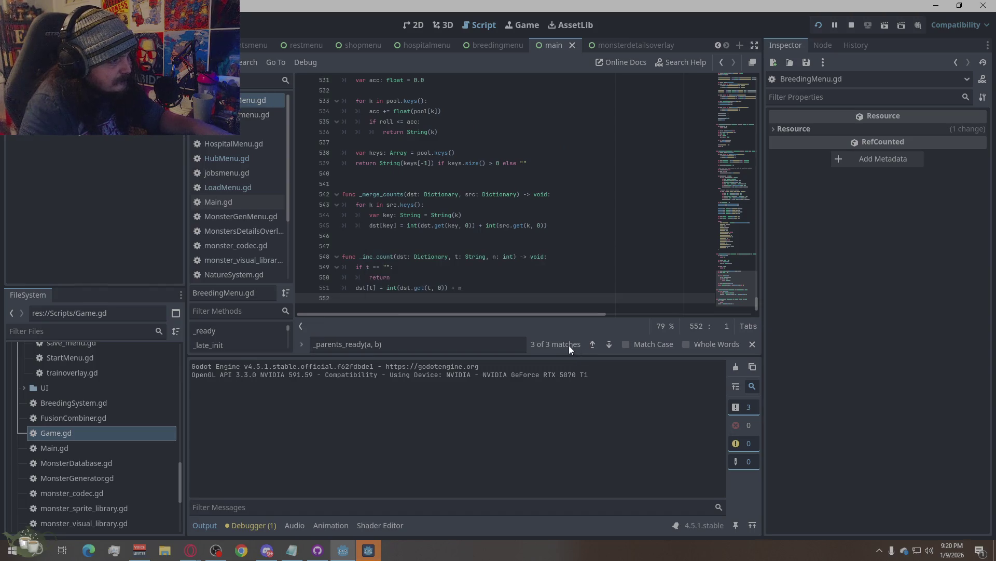
# Restart the play-test, begin a new game and check the breeding menu
pyautogui.click(854, 26)
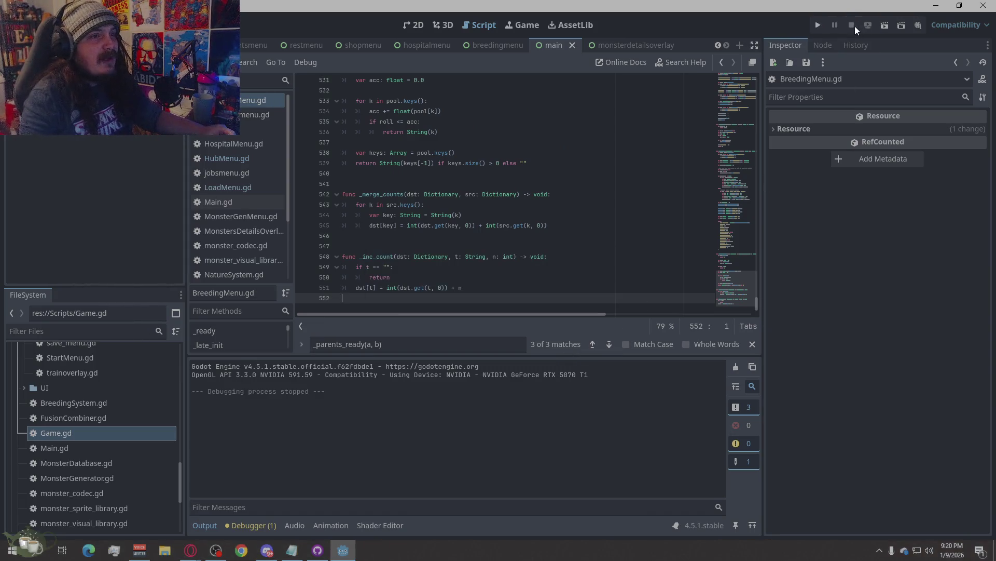
pyautogui.click(822, 26)
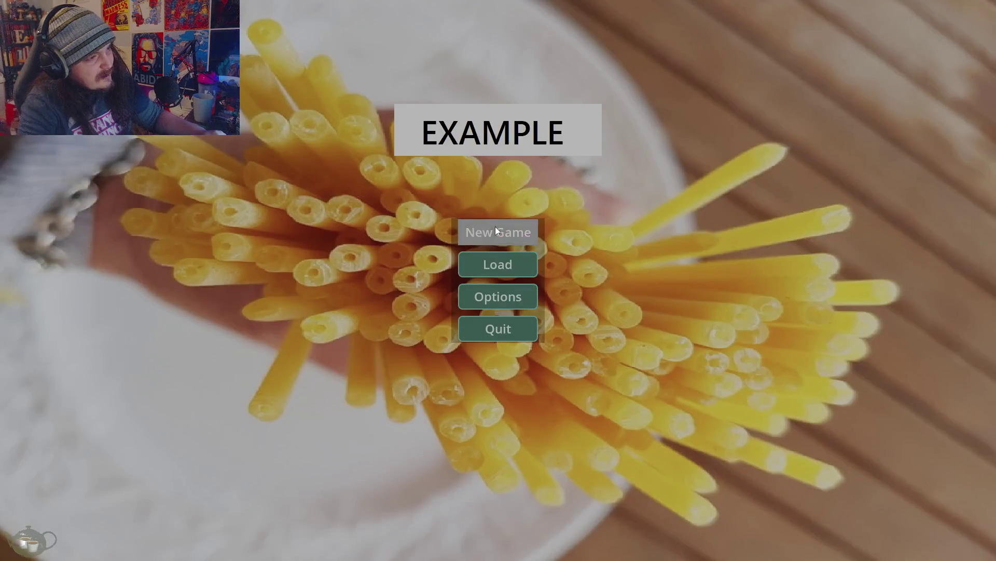
pyautogui.click(495, 226)
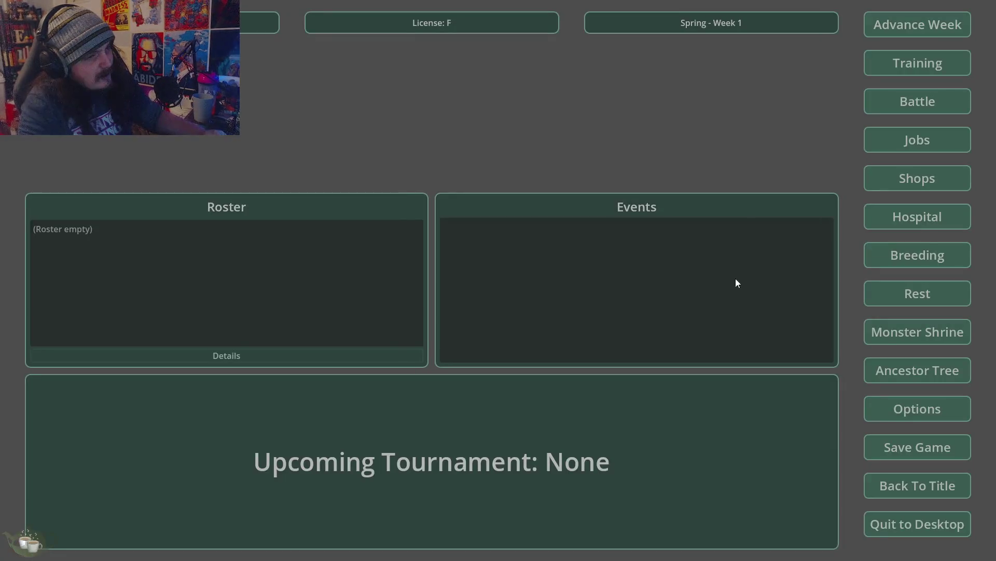
pyautogui.click(899, 266)
pyautogui.click(711, 164)
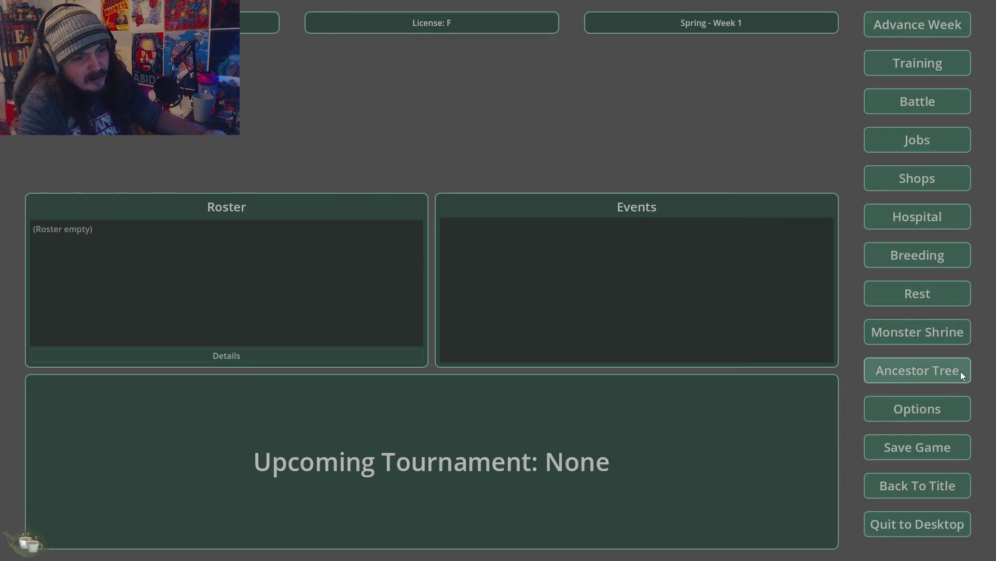
# Generate an Ember and a Ghost at the Monster Shrine and add both to the roster
pyautogui.click(914, 331)
pyautogui.click(293, 215)
pyautogui.click(306, 241)
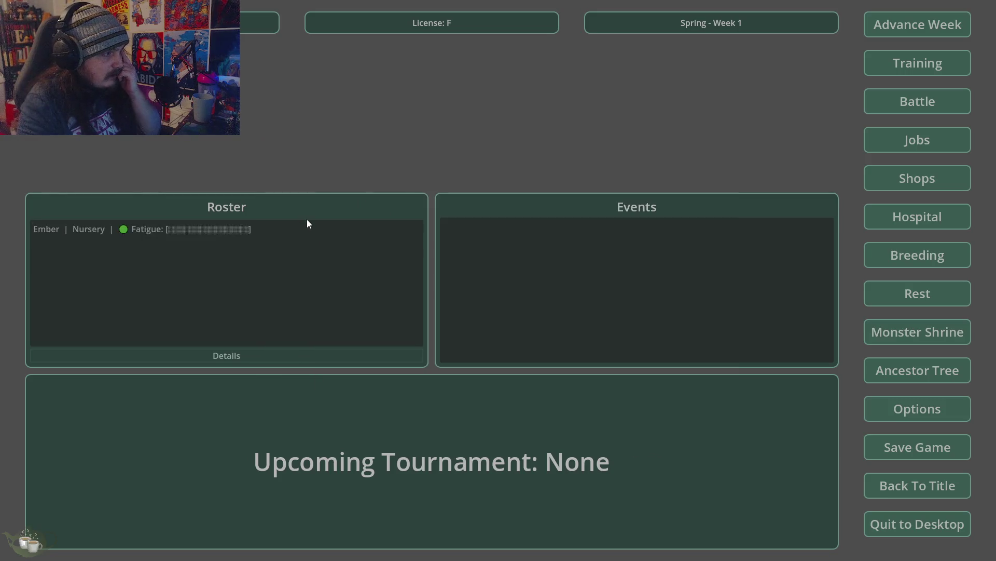
pyautogui.click(933, 331)
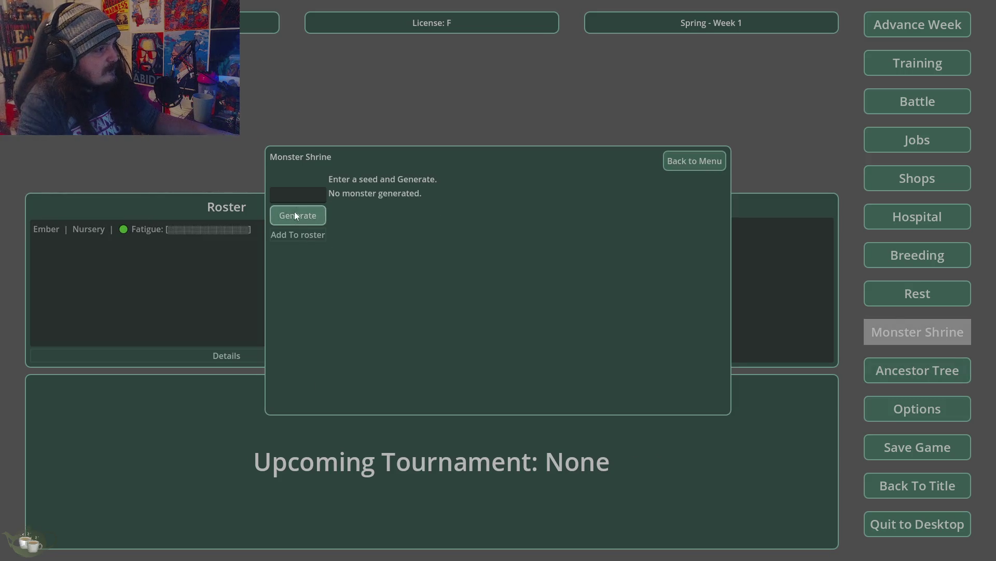
pyautogui.click(294, 211)
pyautogui.click(310, 241)
# Release the Ember/Slime and Ghost/Ghost babies from the nursery
pyautogui.click(916, 214)
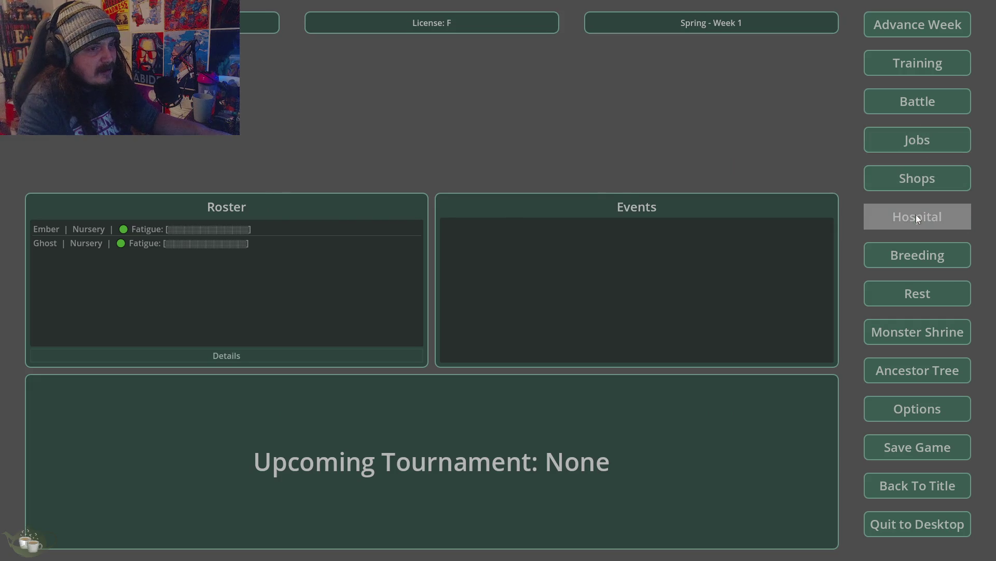
pyautogui.click(316, 182)
pyautogui.click(343, 404)
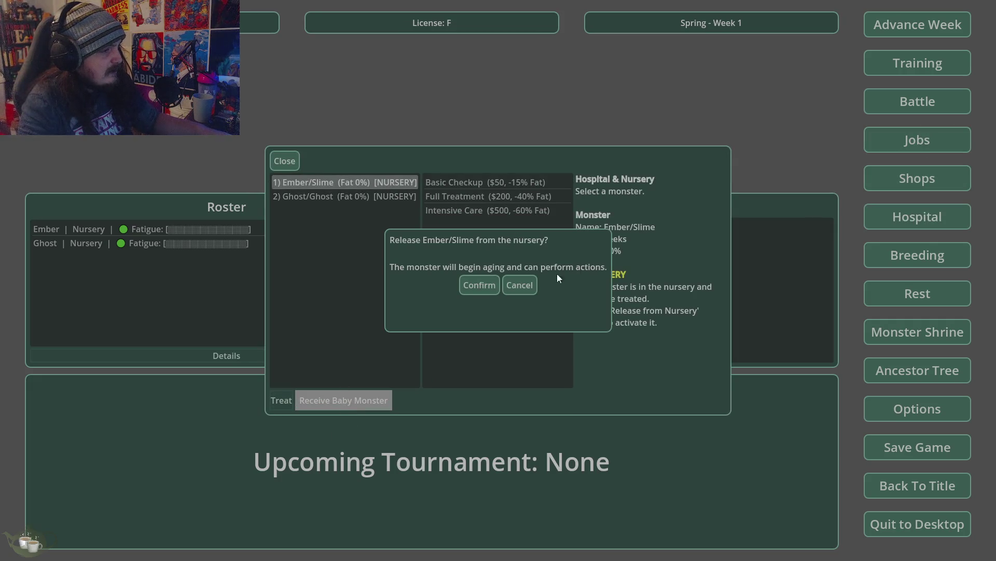
pyautogui.press('Return')
pyautogui.click(378, 193)
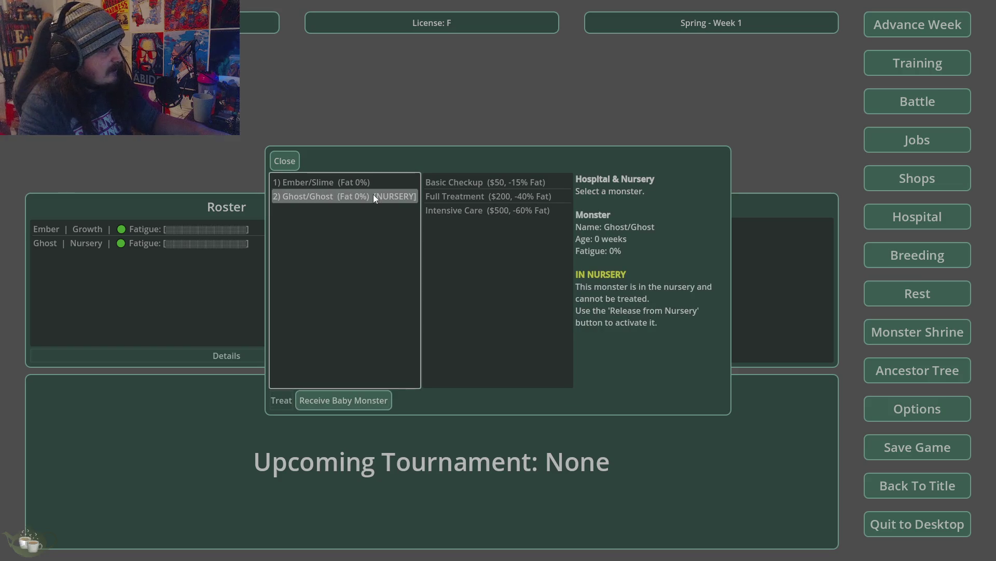
pyautogui.click(342, 401)
pyautogui.click(473, 290)
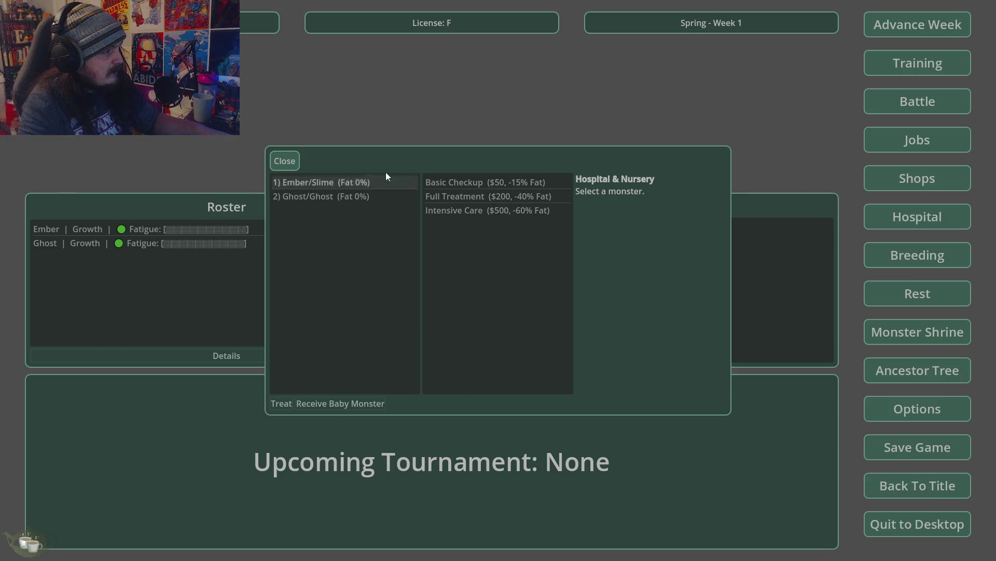
pyautogui.click(281, 160)
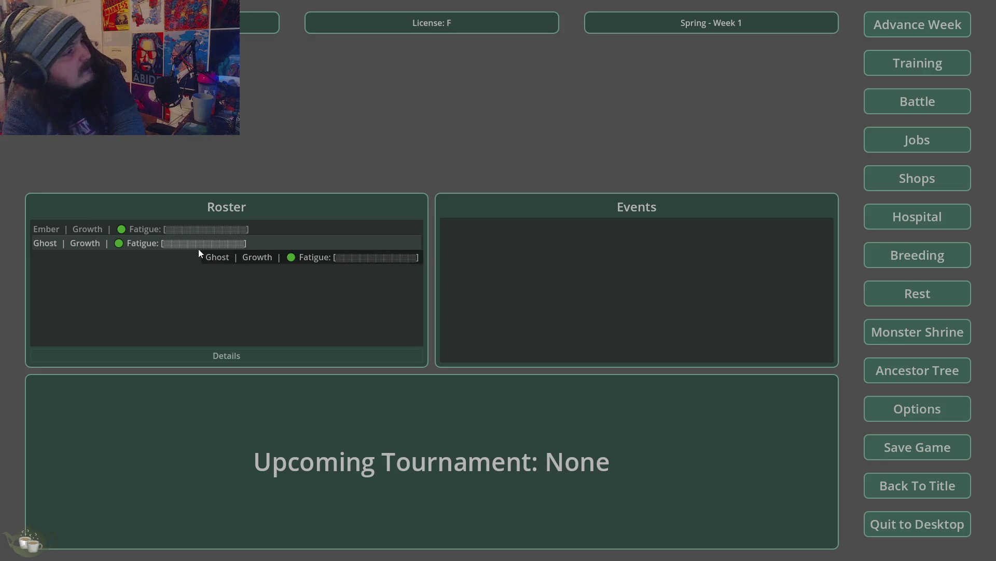
# Inspect Ember's details in the roster, then bring up the breeding menu
pyautogui.click(220, 229)
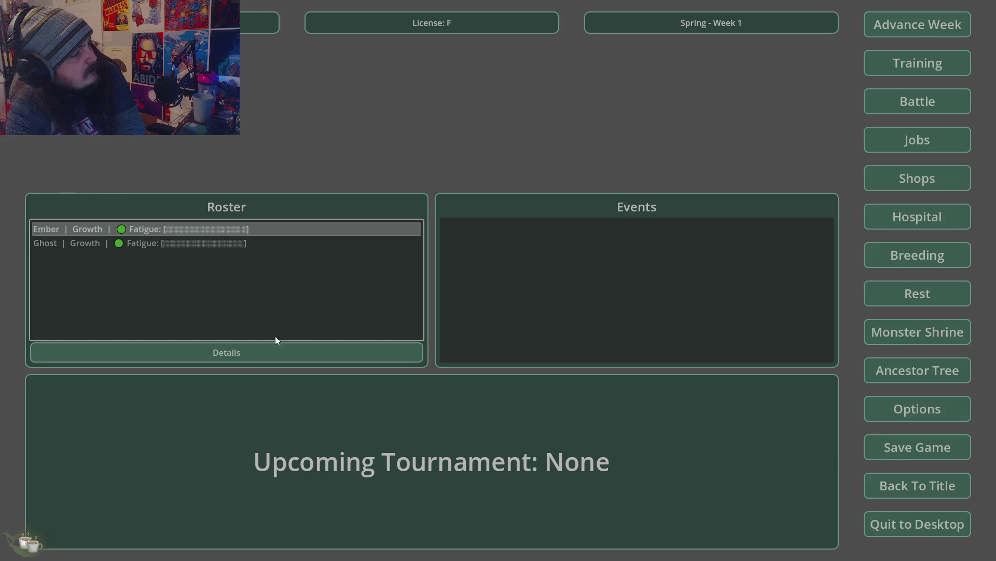
pyautogui.click(275, 346)
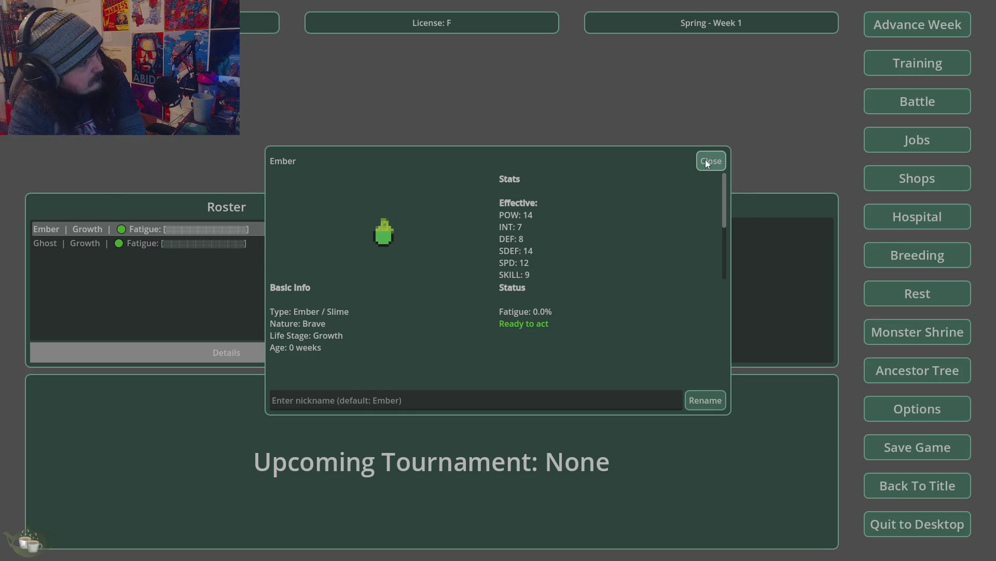
pyautogui.click(706, 163)
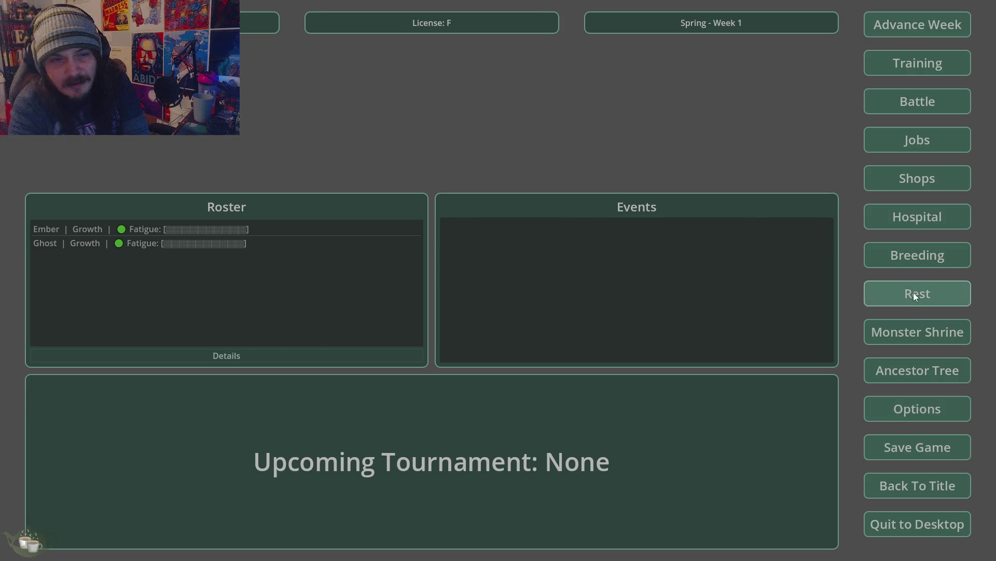
pyautogui.click(920, 251)
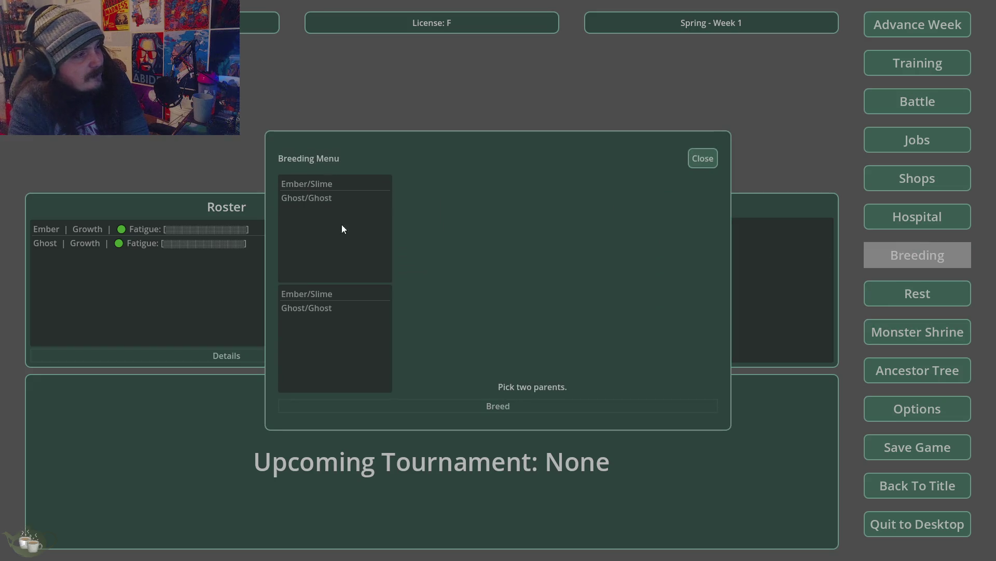
# Breed Ember/Slime with Ghost/Ghost and check the result in the ancestor tree
pyautogui.click(318, 185)
pyautogui.click(327, 307)
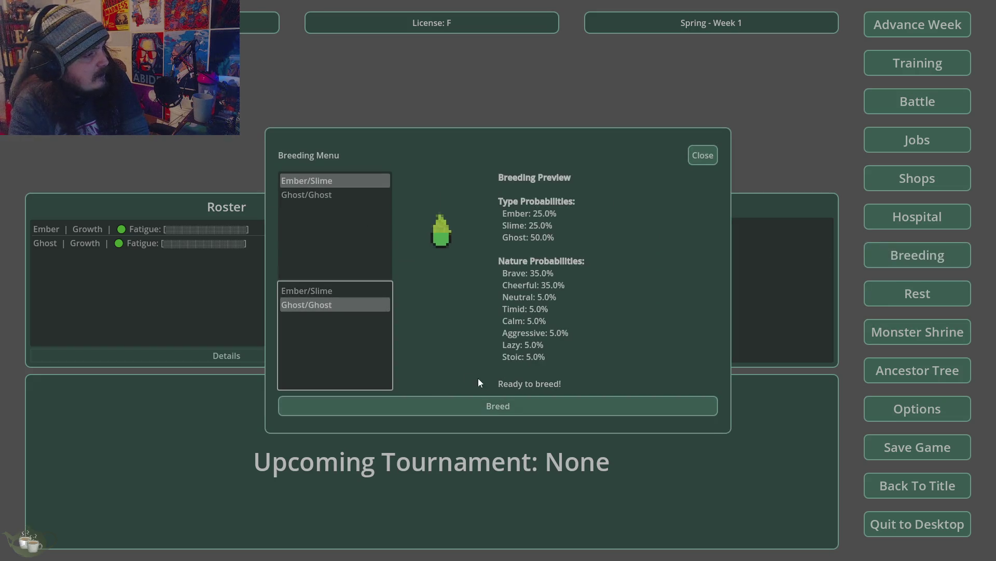
pyautogui.click(552, 409)
pyautogui.click(484, 310)
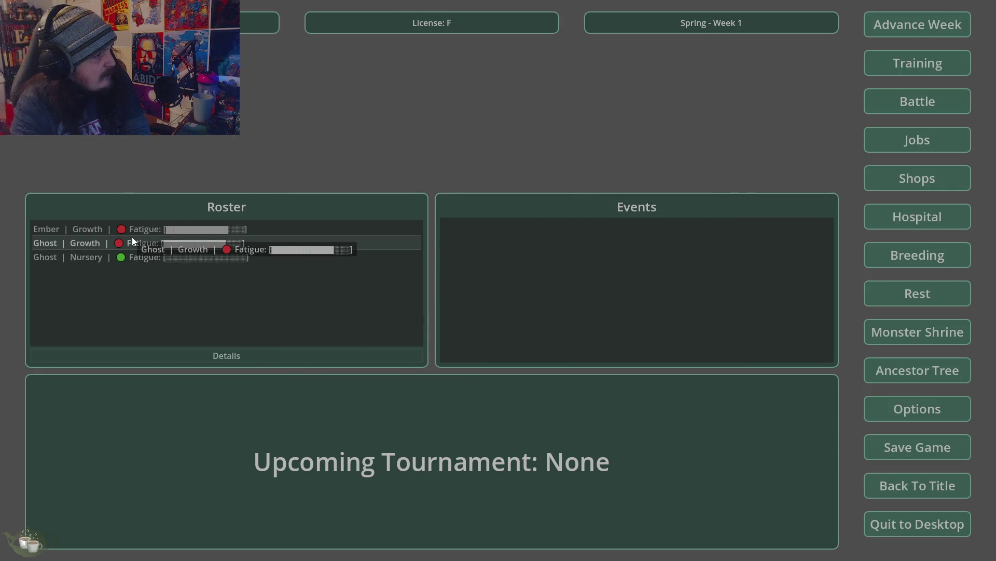
pyautogui.click(904, 374)
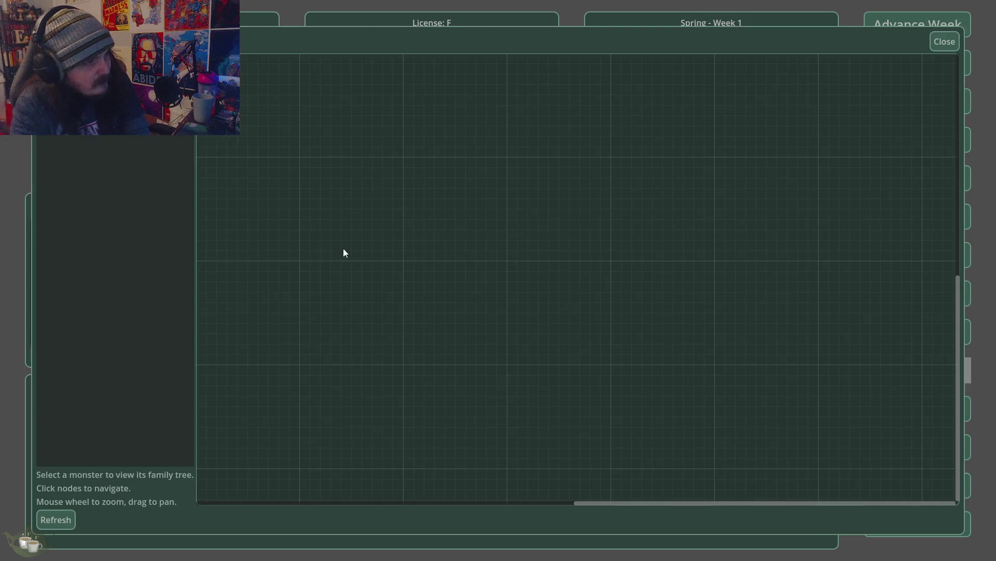
pyautogui.scroll(-3, 703, 482)
pyautogui.scroll(3, 472, 332)
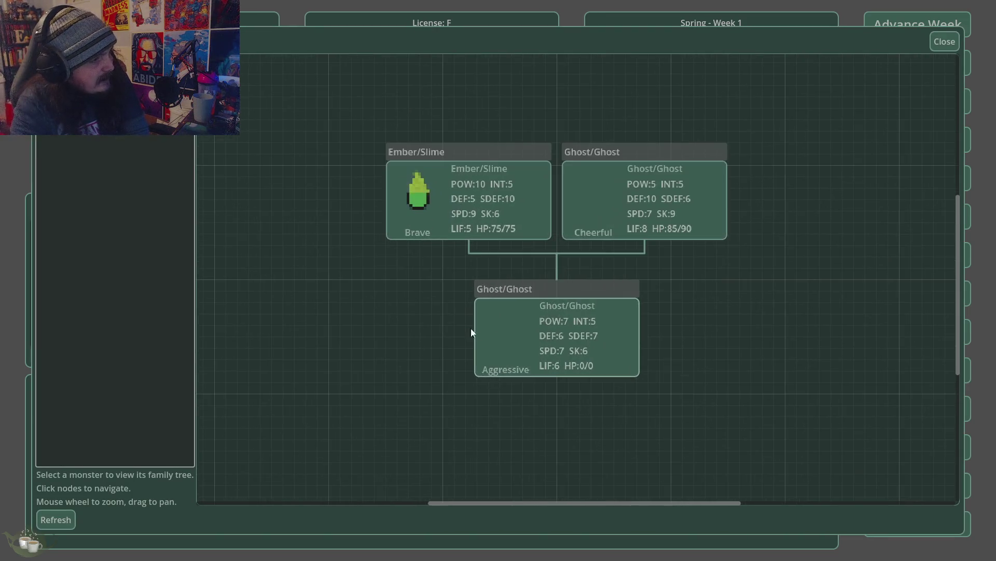
pyautogui.click(933, 41)
# Rename the new Ghost baby to 'Goblin'
pyautogui.click(177, 257)
pyautogui.click(188, 348)
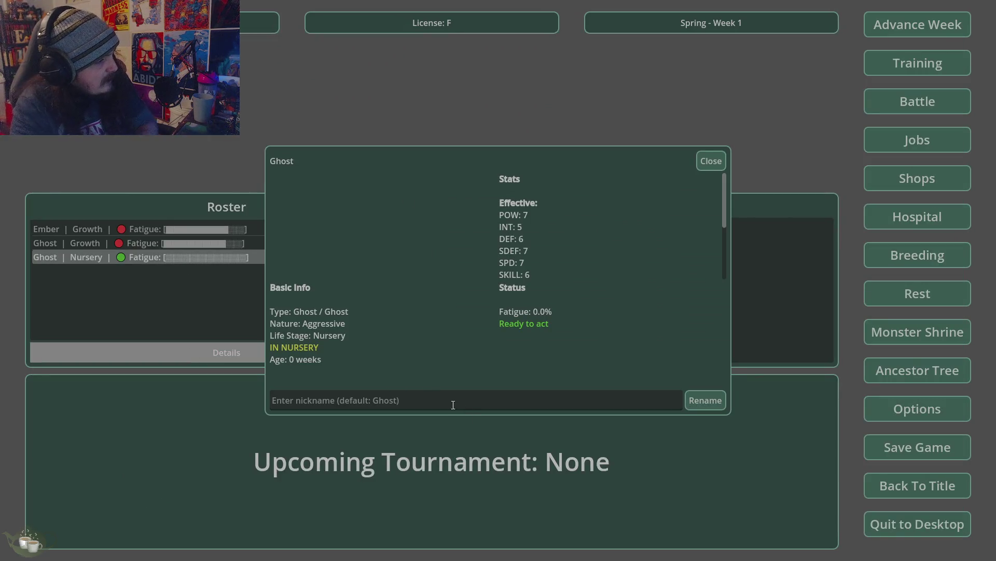
pyautogui.click(453, 405)
pyautogui.write('Goblin')
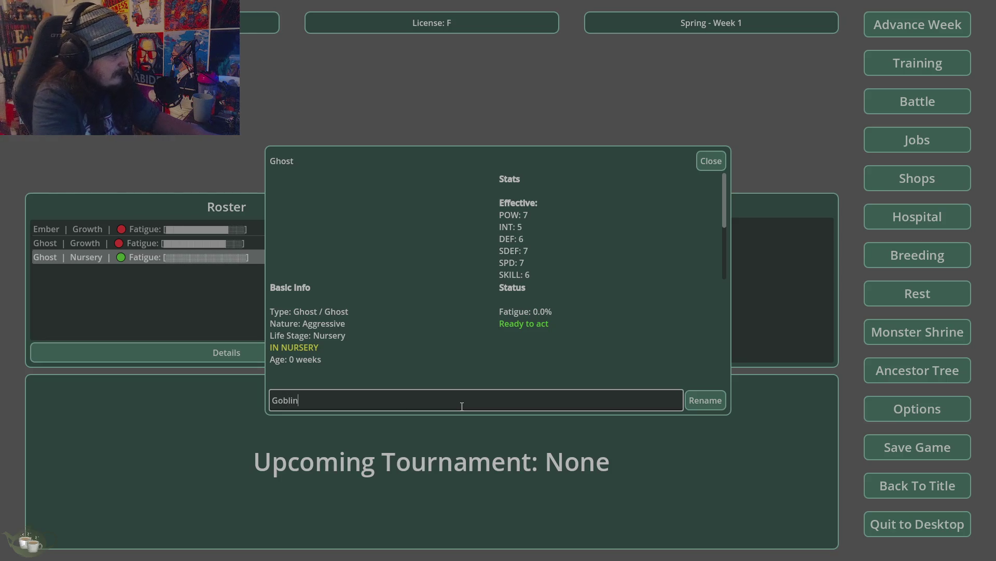
pyautogui.click(704, 399)
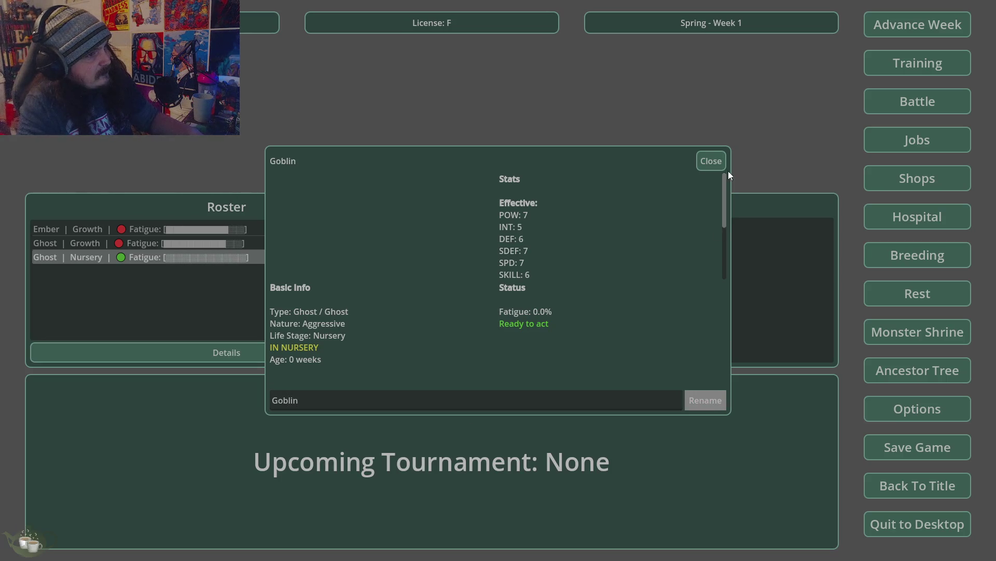
pyautogui.click(711, 161)
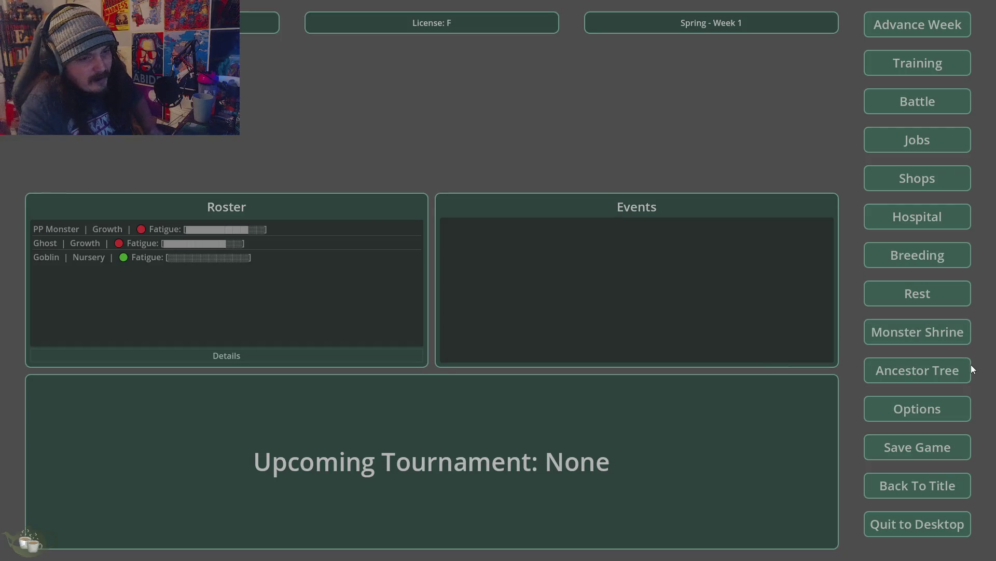
# Review the ancestor tree again, then select the adult Ghost in the roster
pyautogui.click(934, 372)
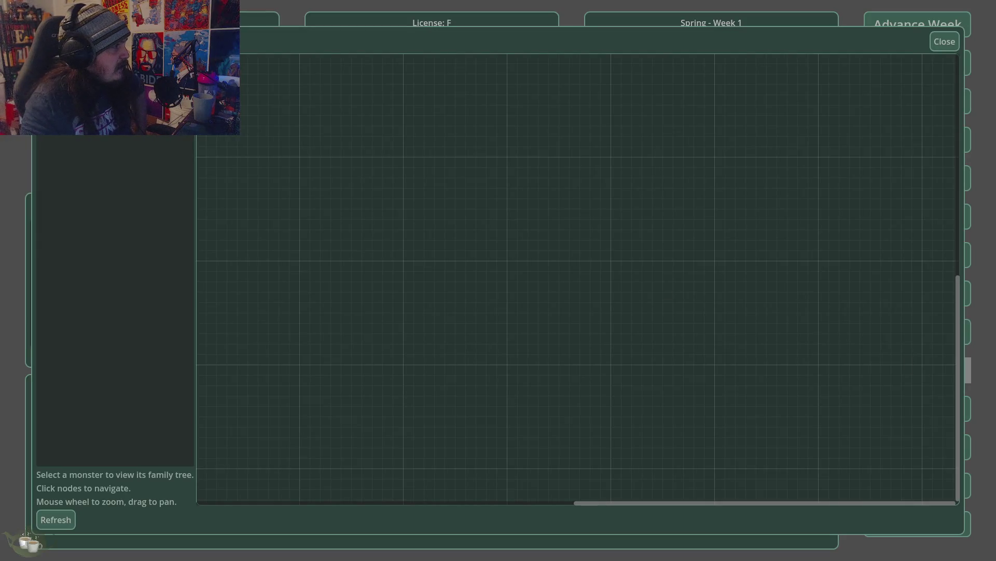
pyautogui.scroll(-2, 604, 403)
pyautogui.scroll(2, 375, 179)
pyautogui.scroll(2, 432, 191)
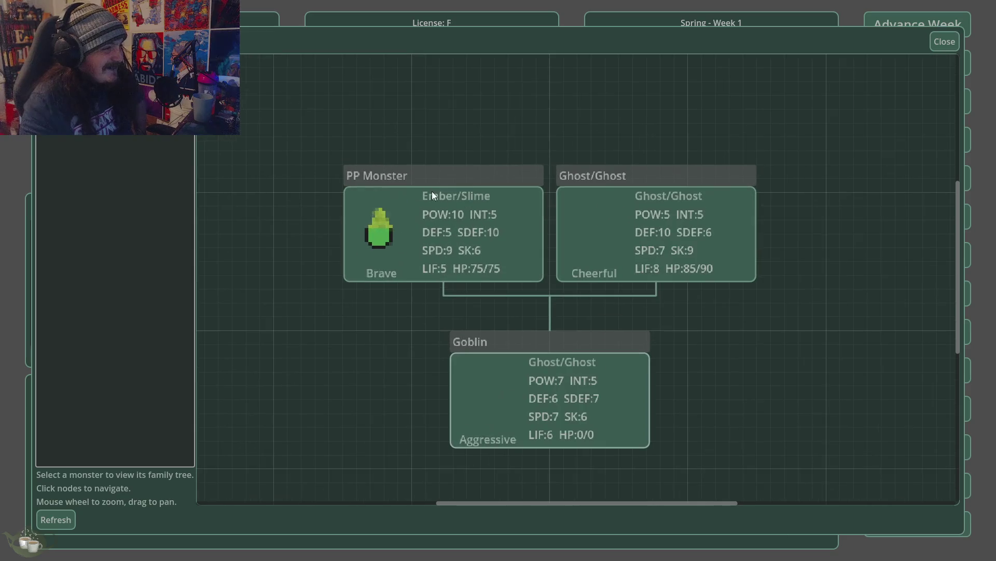
pyautogui.click(946, 41)
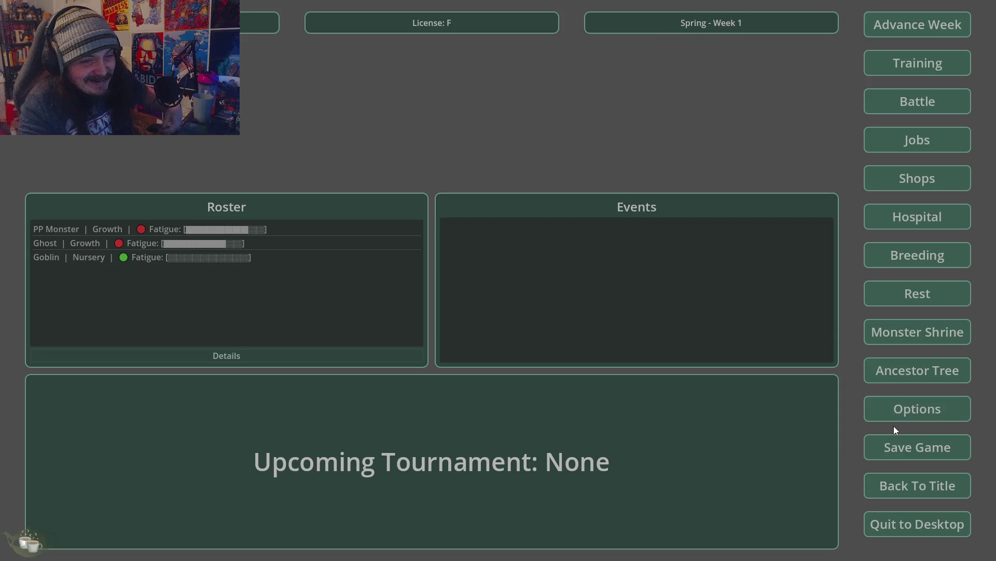
pyautogui.click(161, 244)
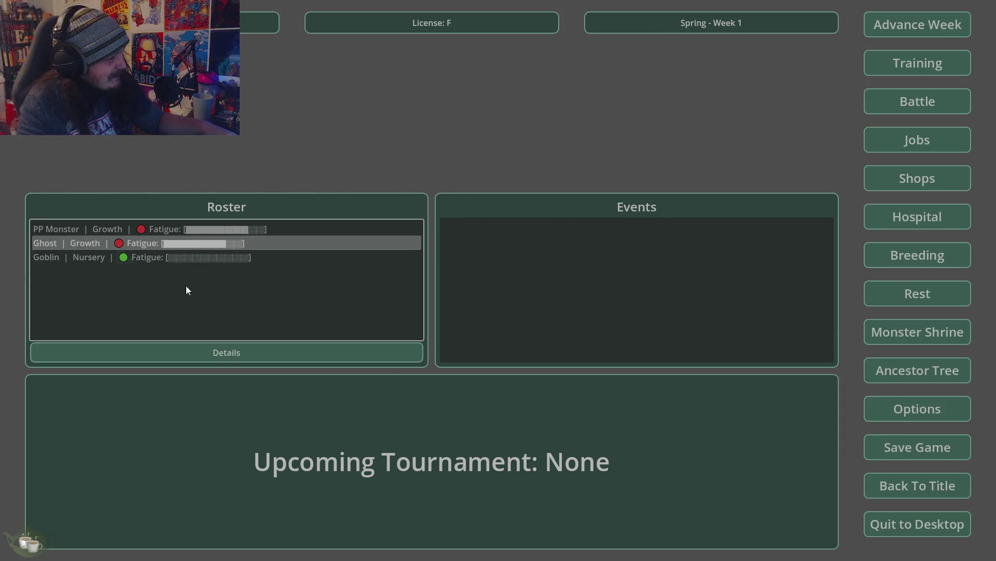
# Advance five weeks to reach Summer Week 6
pyautogui.click(922, 28)
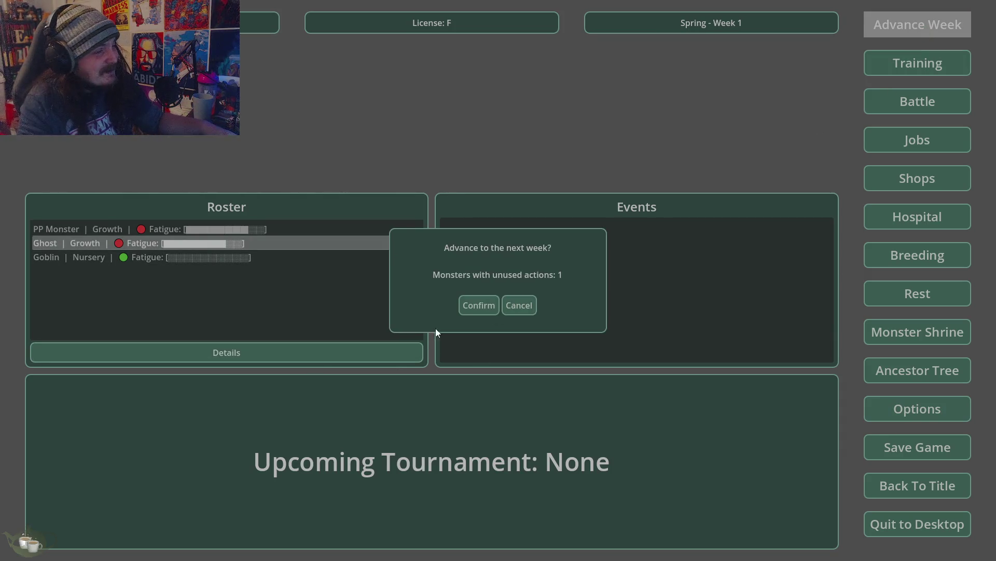
pyautogui.click(474, 307)
pyautogui.click(951, 30)
pyautogui.click(478, 304)
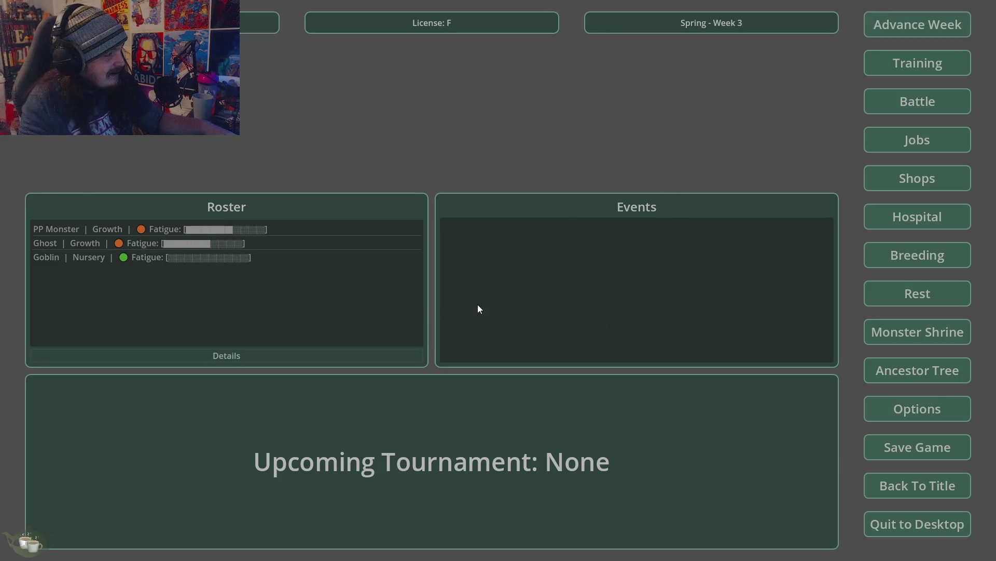
pyautogui.click(889, 30)
pyautogui.click(478, 305)
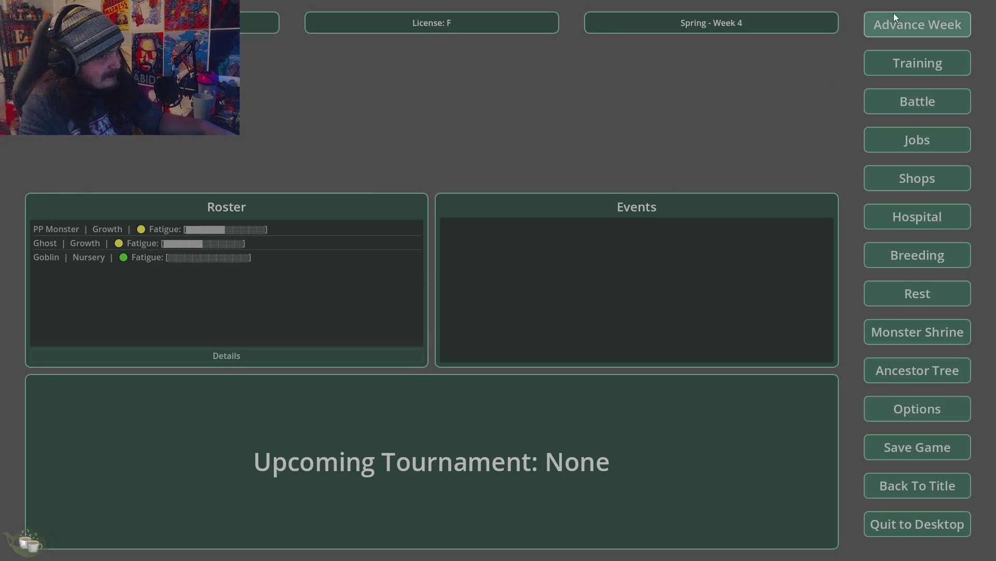
pyautogui.click(894, 16)
pyautogui.click(477, 305)
pyautogui.click(938, 21)
pyautogui.click(473, 306)
# Release Goblin from the hospital nursery
pyautogui.click(882, 216)
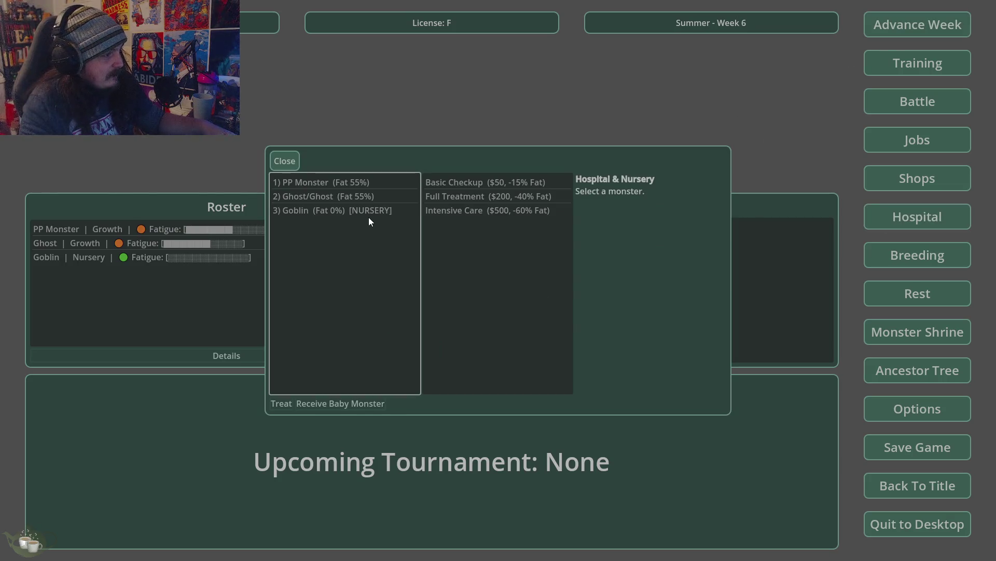
pyautogui.click(366, 210)
pyautogui.click(363, 399)
pyautogui.click(480, 286)
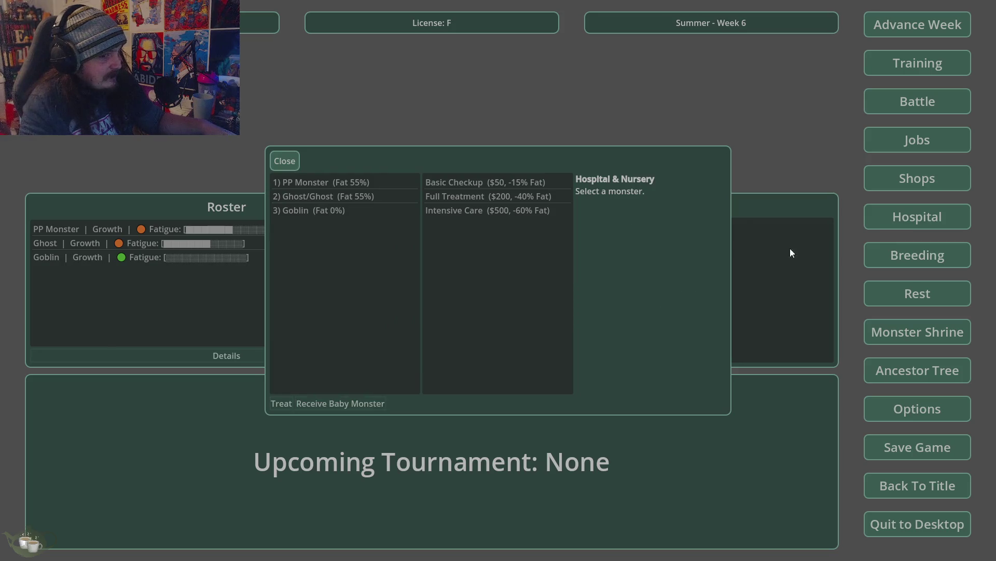
pyautogui.click(285, 161)
# Attempt to breed the locked Ghost/Ghost and PP Monster, which is refused
pyautogui.click(918, 255)
pyautogui.click(332, 197)
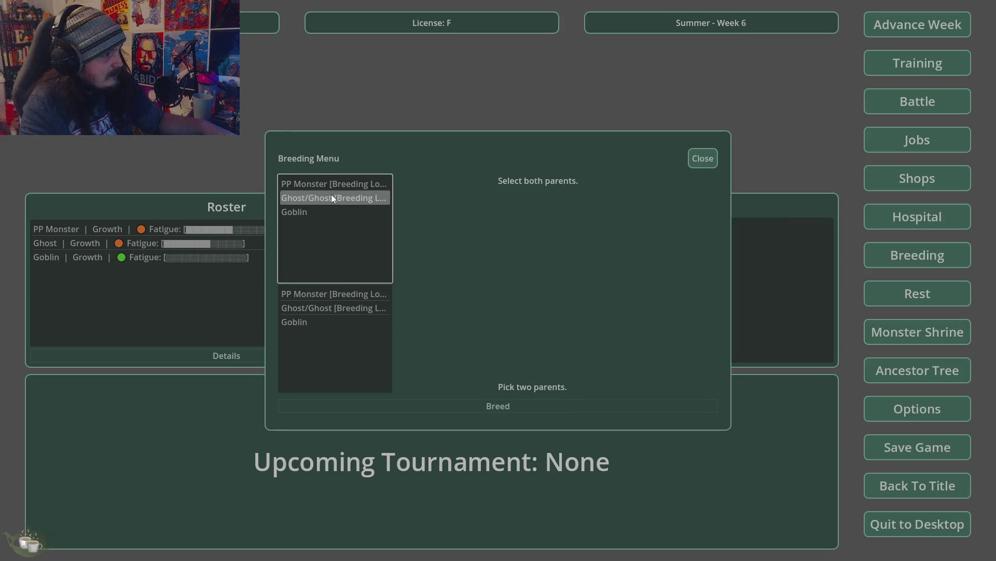
pyautogui.click(344, 295)
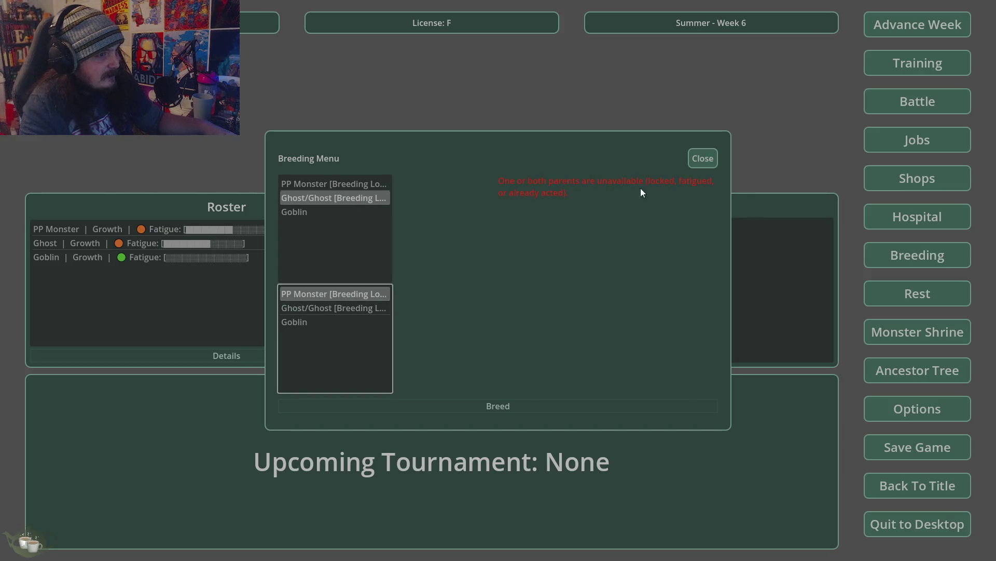
pyautogui.click(706, 155)
# Advance three more weeks to Summer Week 9
pyautogui.click(955, 25)
pyautogui.click(482, 307)
pyautogui.click(905, 29)
pyautogui.click(492, 302)
pyautogui.click(896, 25)
pyautogui.click(478, 306)
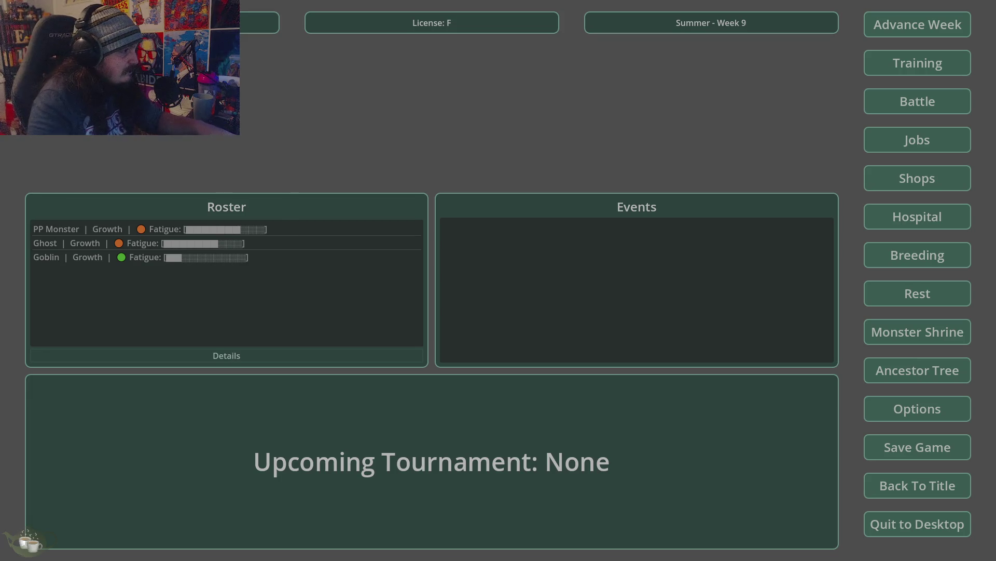
# Return to the title screen and quit the running game
pyautogui.click(949, 488)
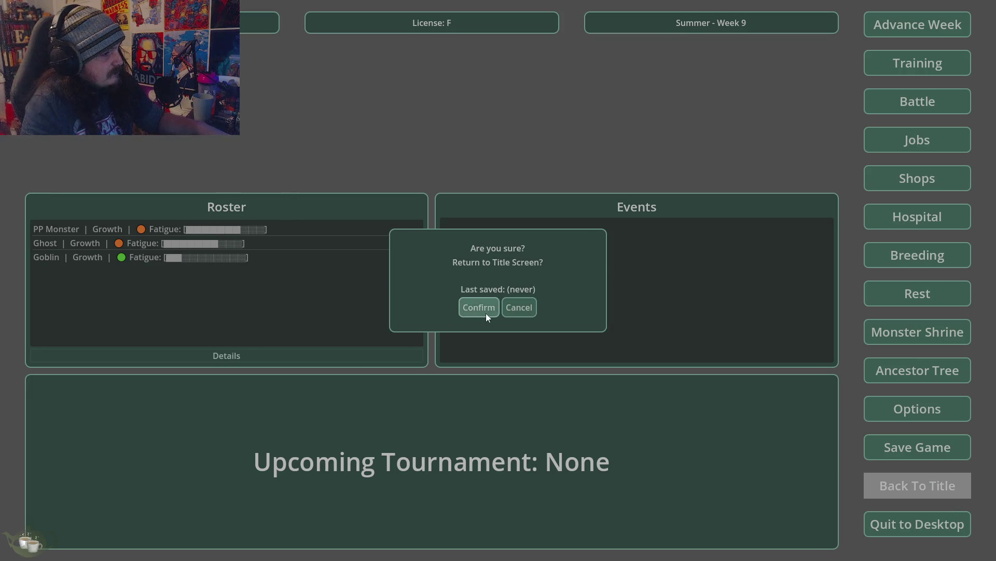
pyautogui.click(486, 312)
pyautogui.click(482, 327)
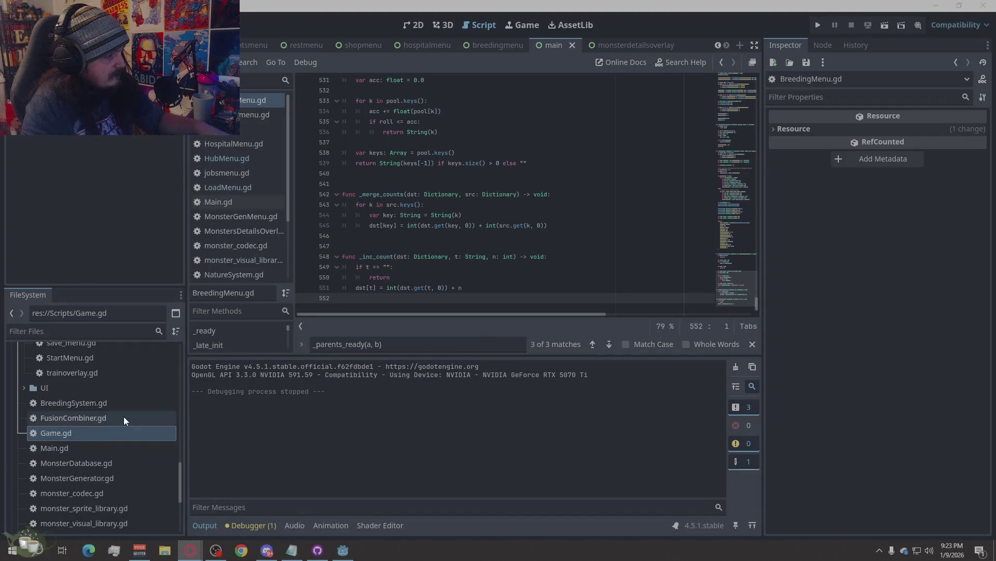
# Open monster_codec.gd and select all its code, checking the browser and Discord meanwhile
pyautogui.click(241, 246)
pyautogui.rightClick(421, 205)
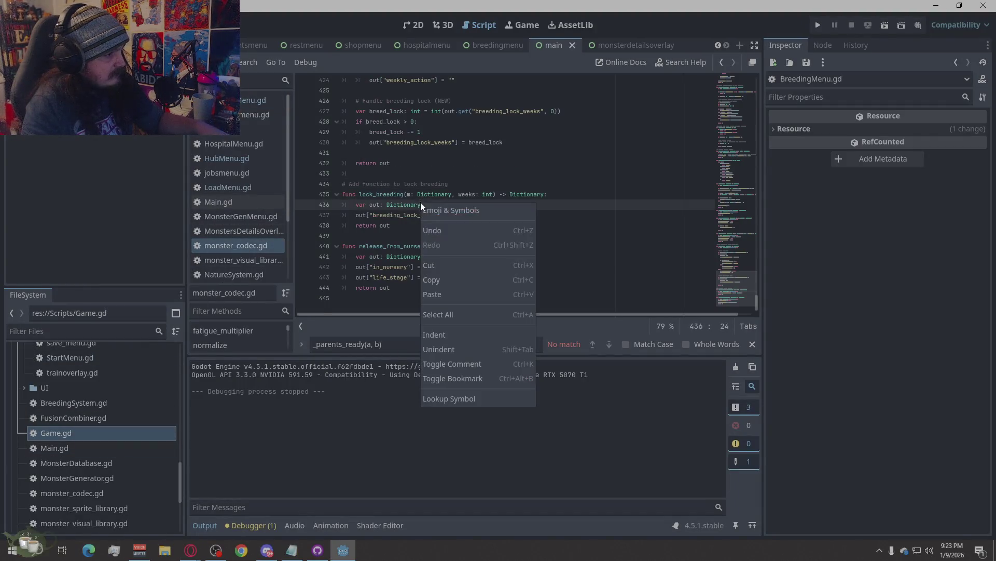
pyautogui.click(453, 317)
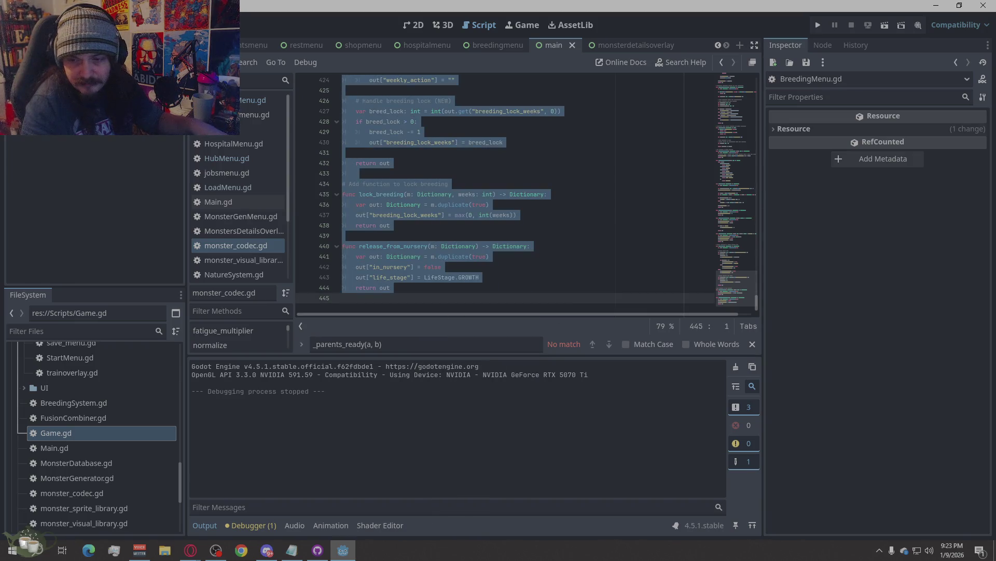
pyautogui.hotkey('alt', 'Tab')
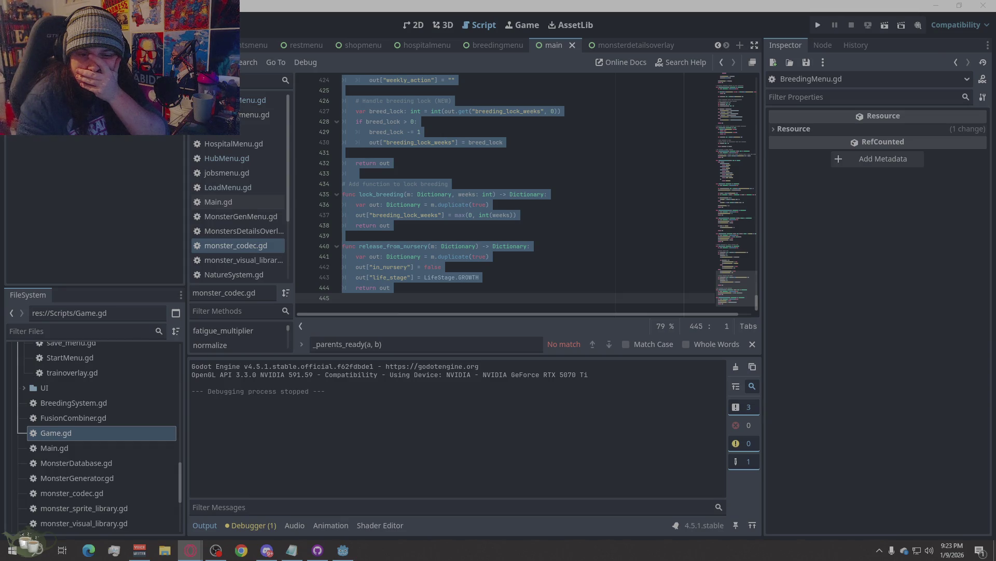
pyautogui.hotkey('alt', 'Tab')
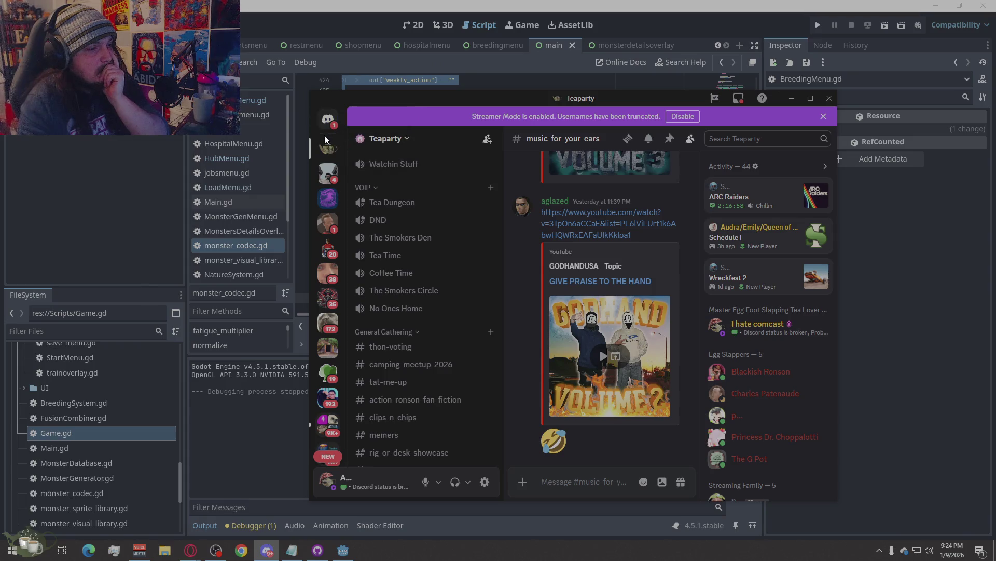
pyautogui.click(792, 98)
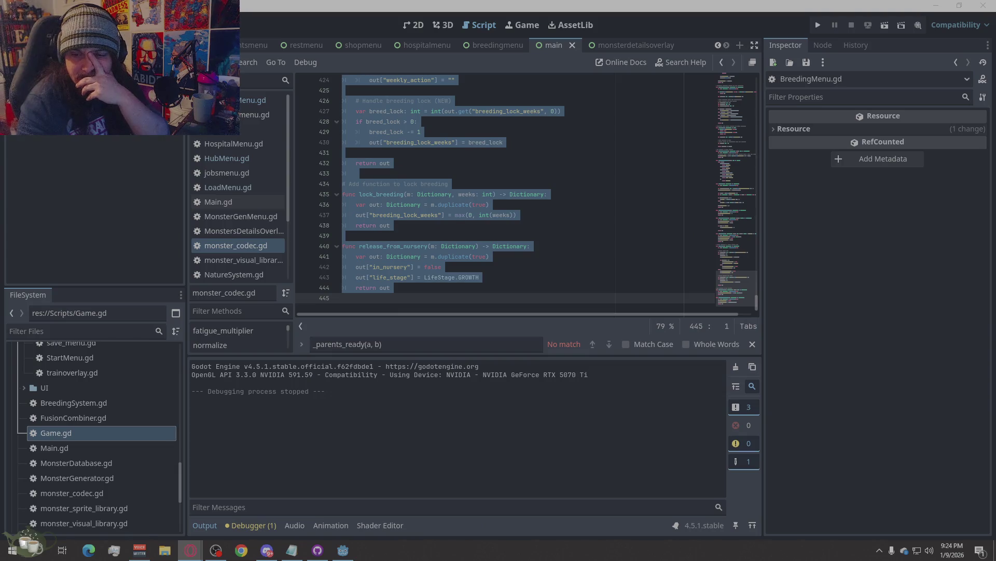
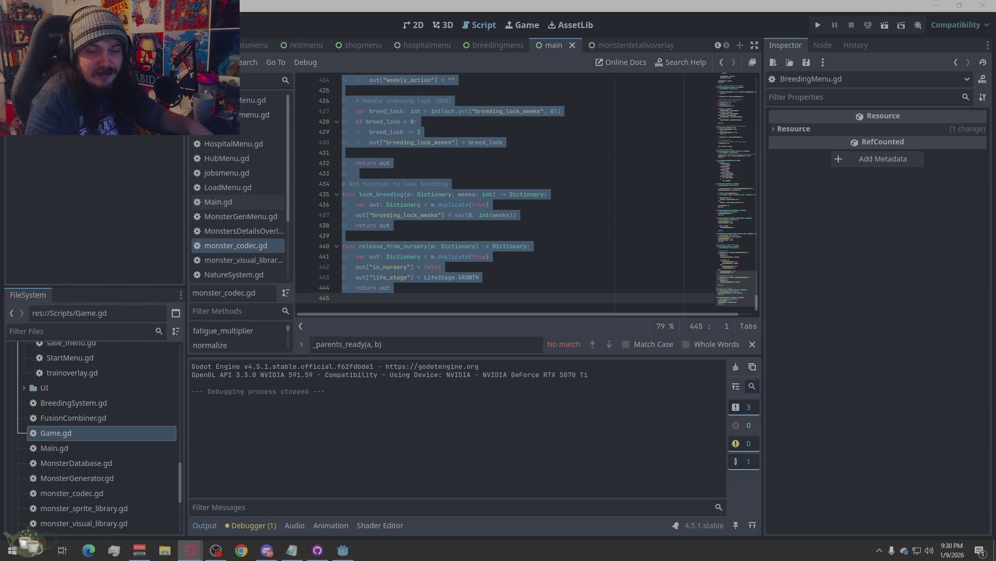
# Bring the Google Doc design document's Core Gameplay tab forward beside Godot with Alt+Tab
pyautogui.hotkey('alt', 'Tab')
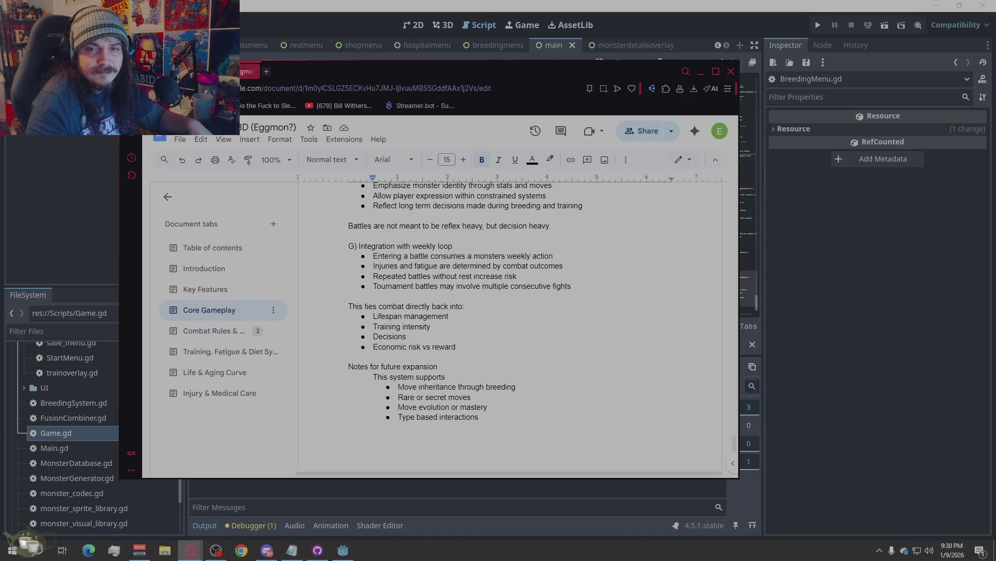
# Open Task Manager, then minimize both it and the Opera design-document window
pyautogui.hotkey('ctrl', 'shift', 'Escape')
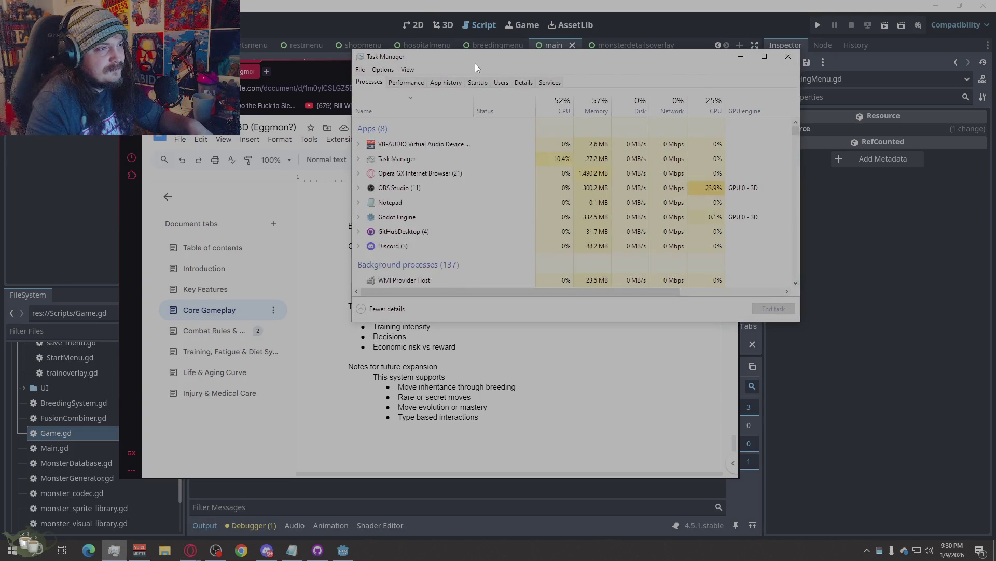
pyautogui.click(743, 58)
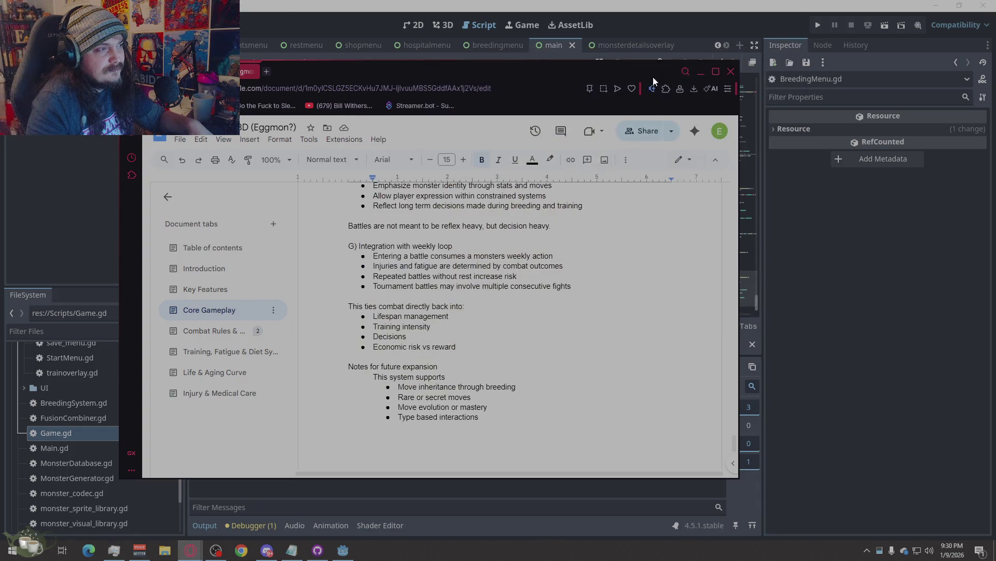
pyautogui.click(690, 73)
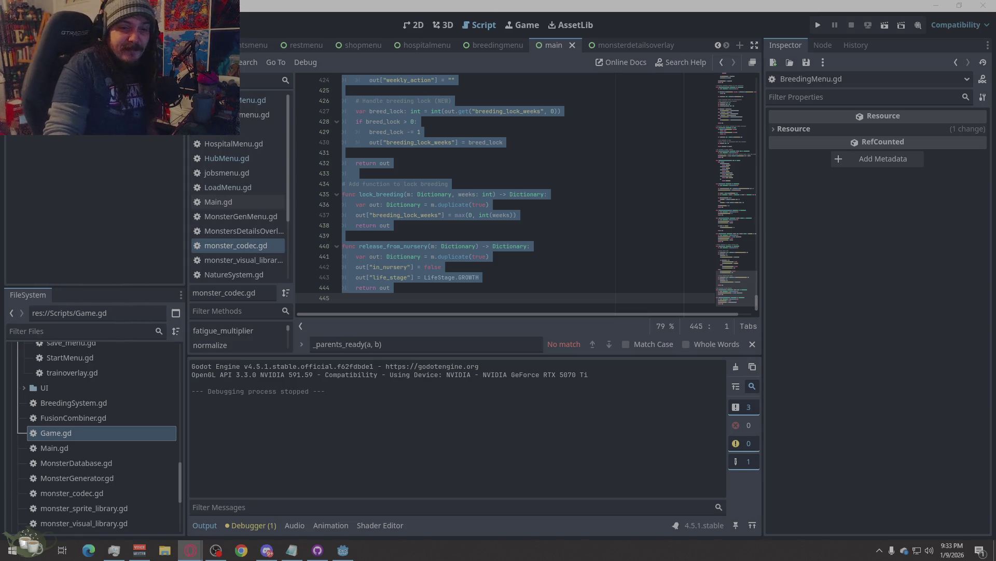
# Switch from the Godot editor to the Microsoft Edge window with the YouTube video
pyautogui.hotkey('alt', 'Tab')
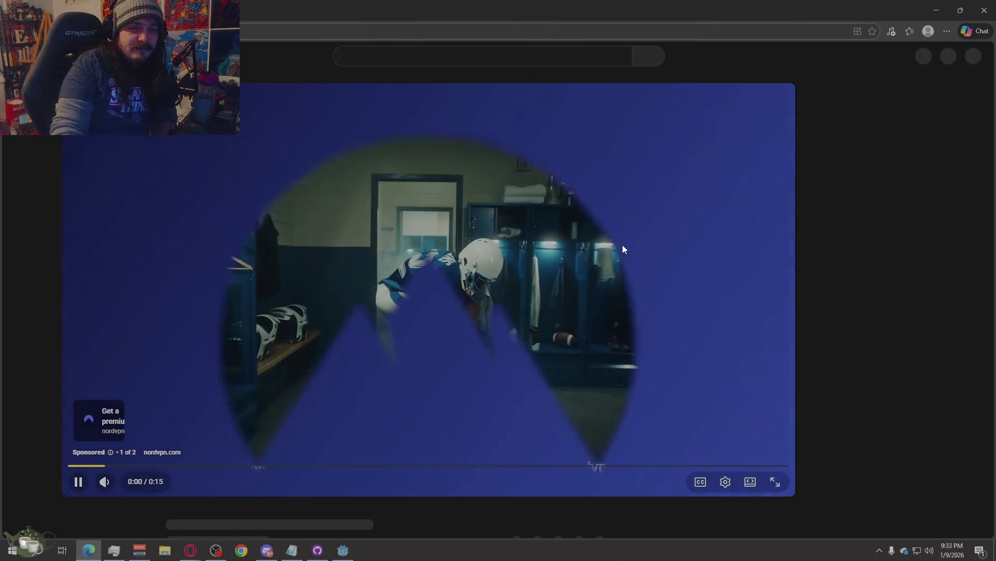
# Adjust the volume, skip the RAINY DAYS lofi mix to about 8:48, pause it, and minimize the browser
pyautogui.scroll(-5, 326, 378)
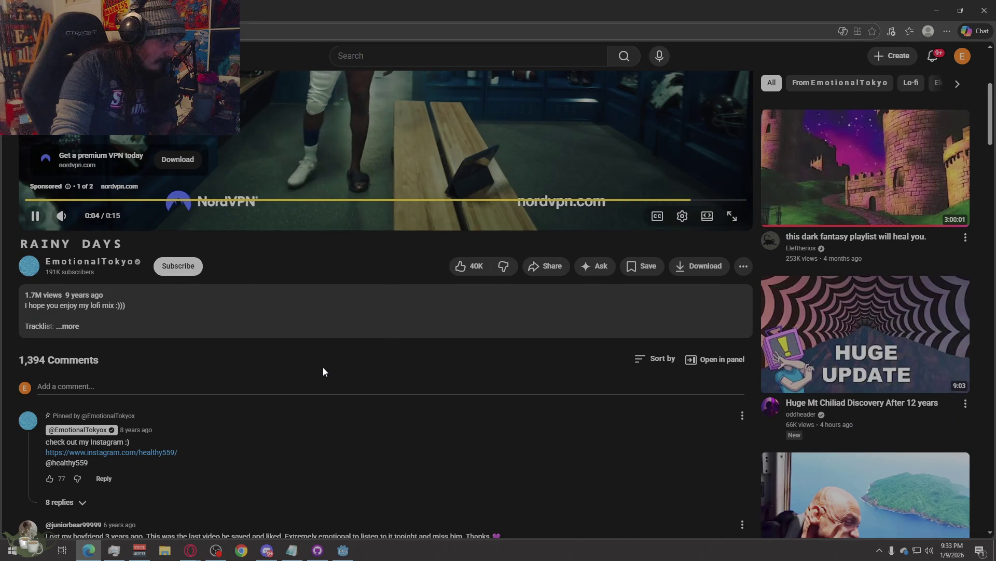
pyautogui.scroll(2, 324, 364)
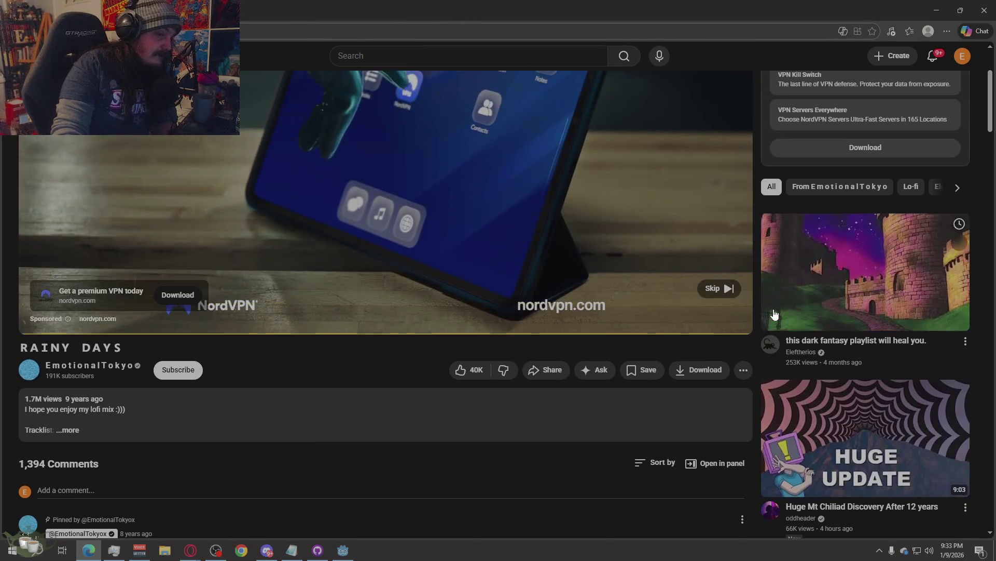
pyautogui.scroll(2, 388, 354)
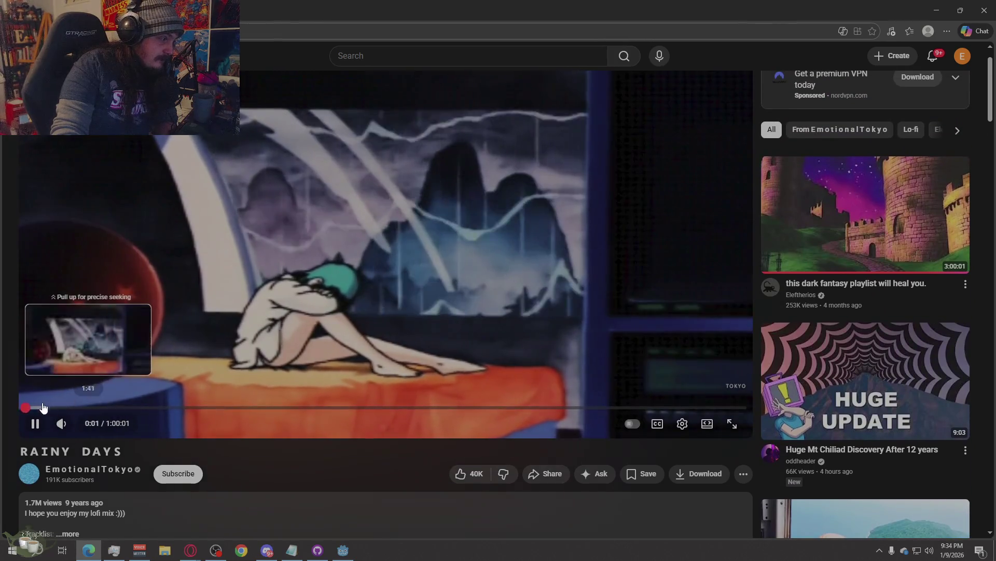
pyautogui.click(35, 408)
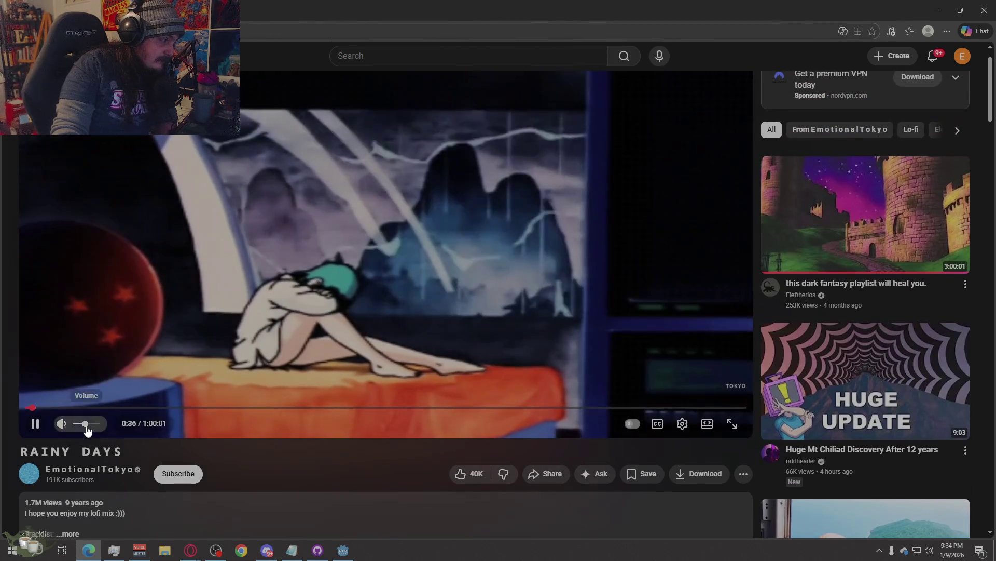
pyautogui.click(132, 406)
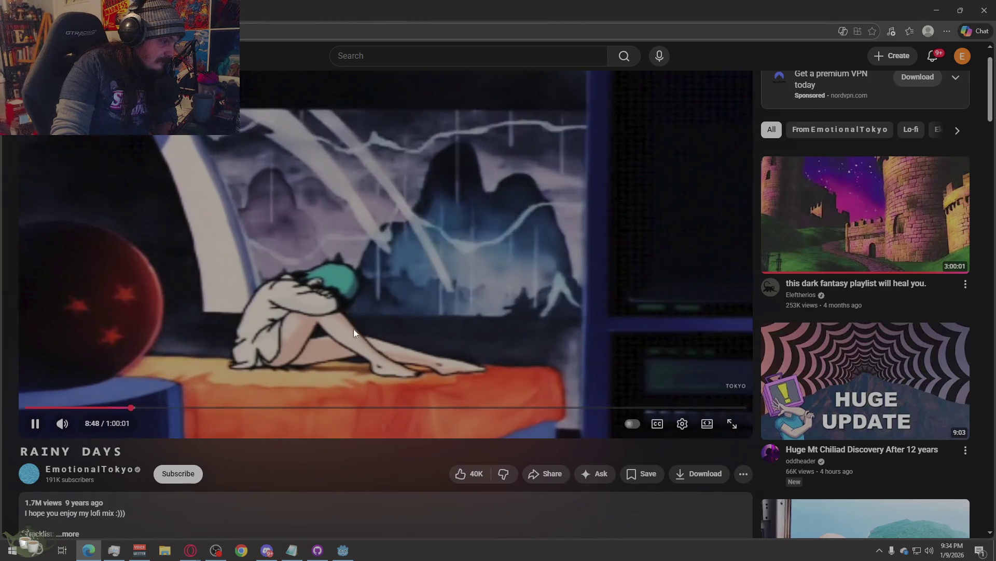
pyautogui.click(456, 272)
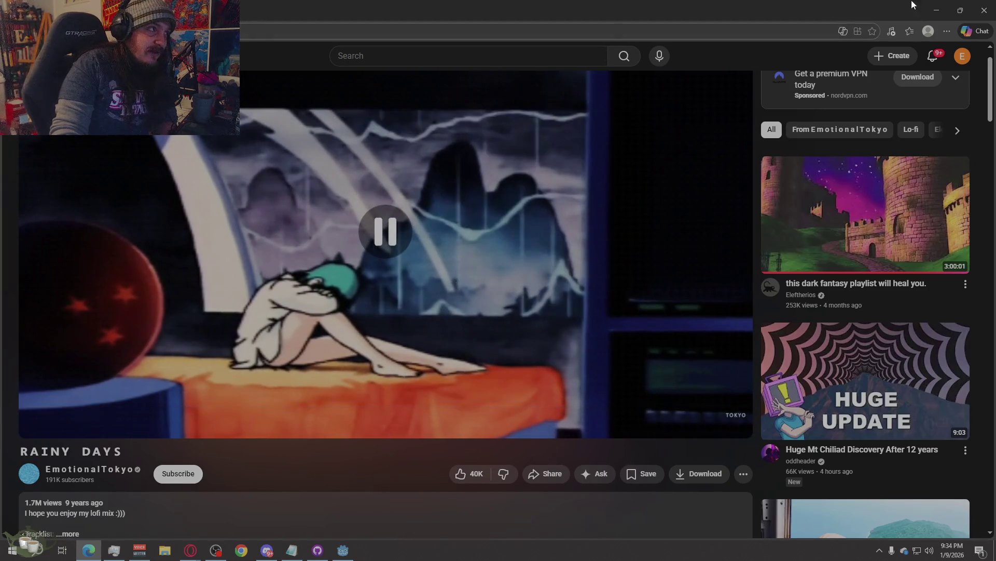
pyautogui.click(975, 10)
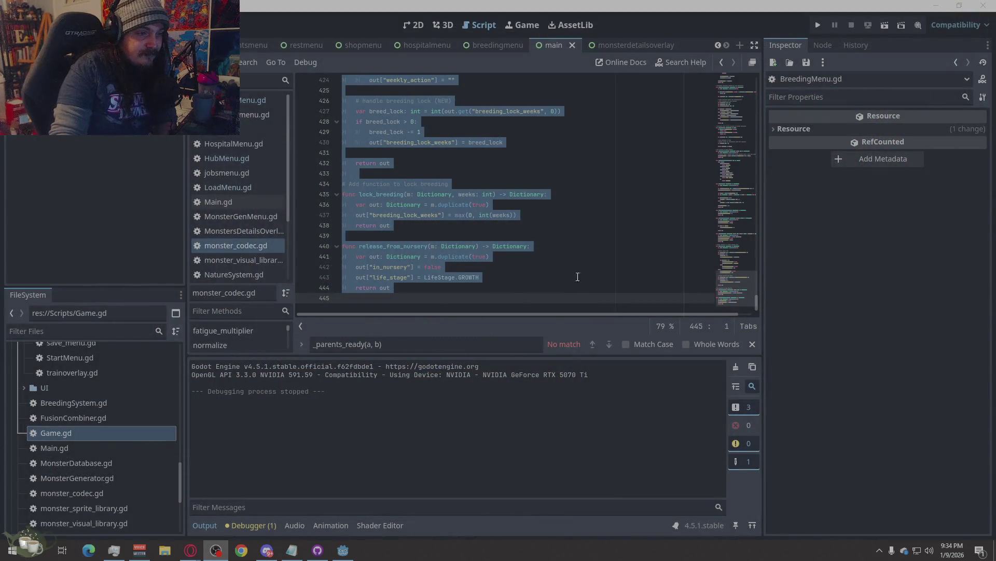
pyautogui.click(519, 256)
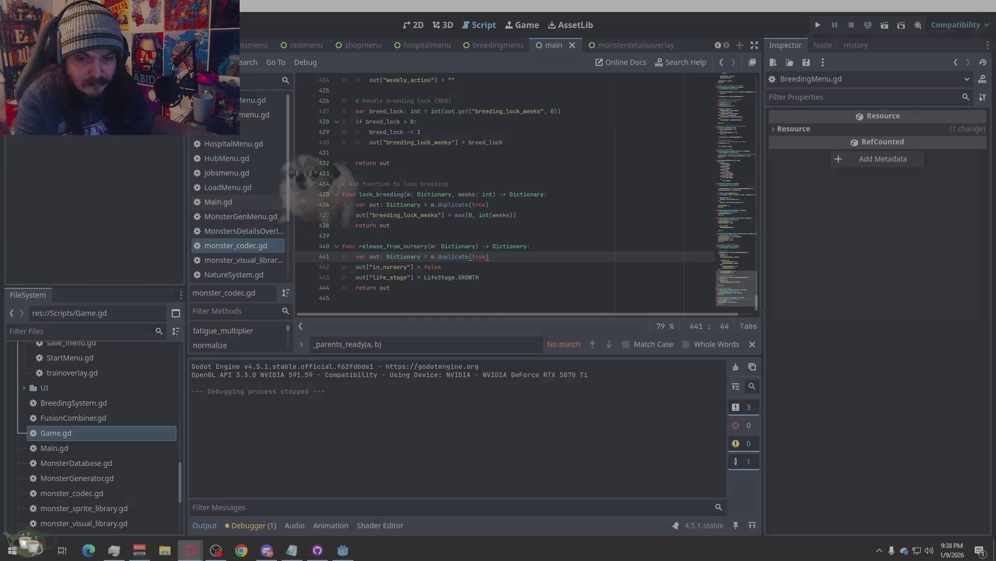
# Launch the game to check the nursery egg, then close it to return to editing
pyautogui.press('super+d')
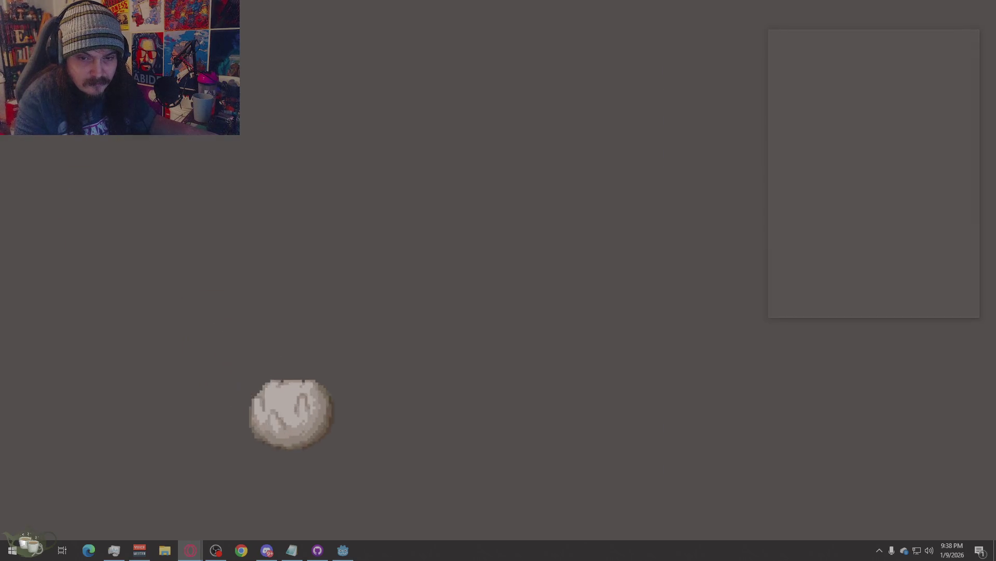
pyautogui.hotkey('alt', 'F4')
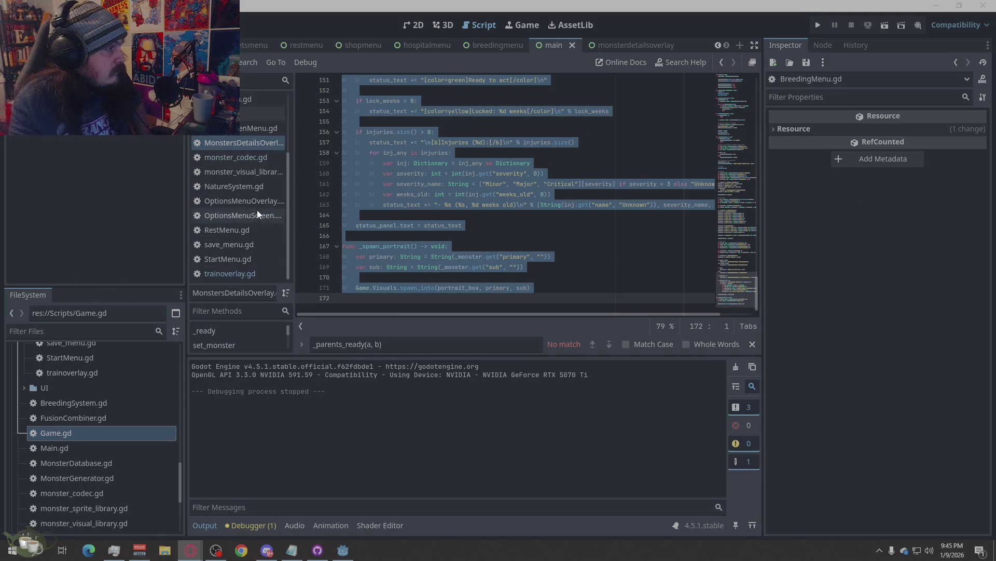
# Replace all of monster_codec.gd with the new pasted code and save it
pyautogui.scroll(2, 252, 160)
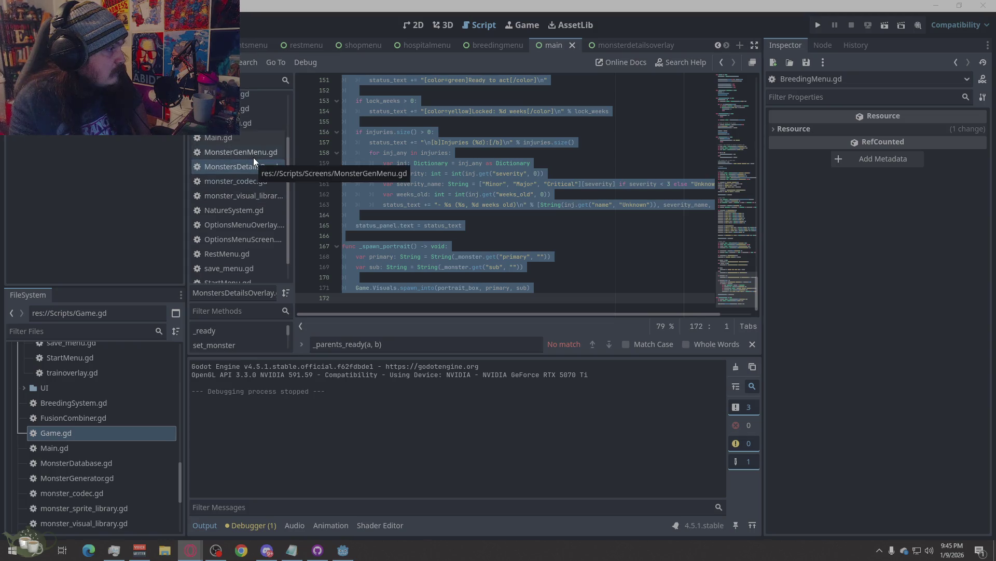
pyautogui.scroll(5, 254, 234)
pyautogui.scroll(-5, 245, 221)
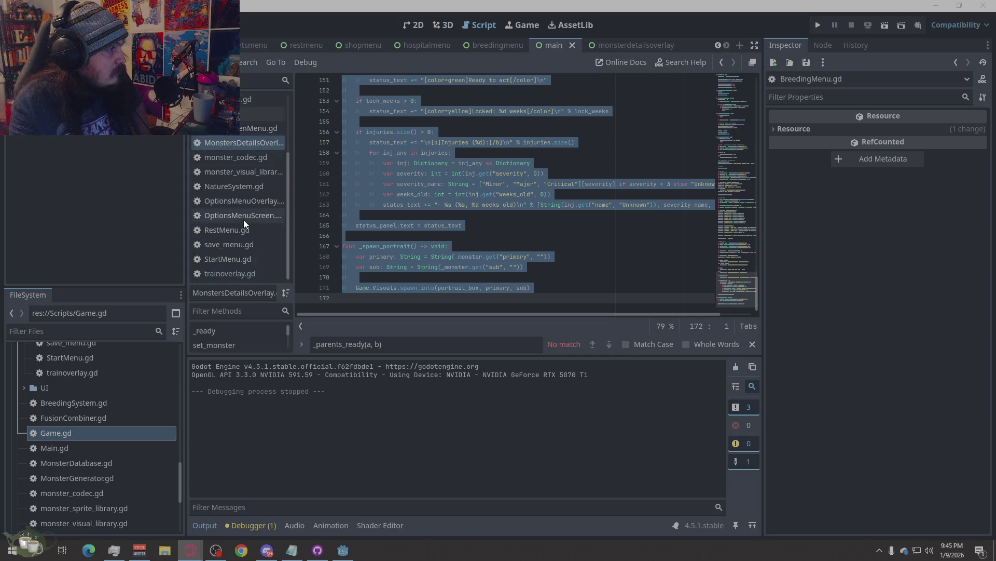
pyautogui.click(249, 185)
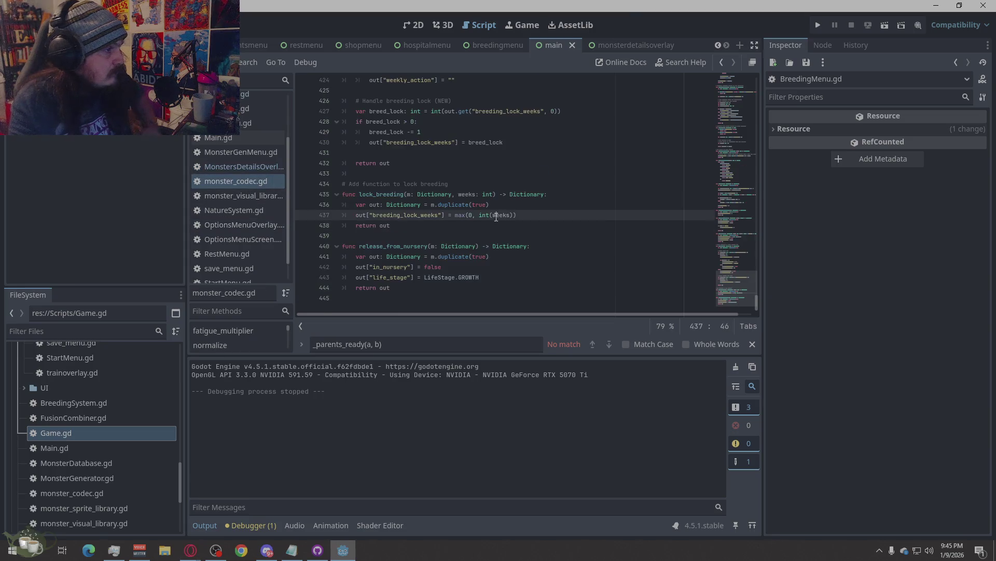
pyautogui.rightClick(496, 217)
pyautogui.click(534, 328)
pyautogui.hotkey('ctrl', 'v')
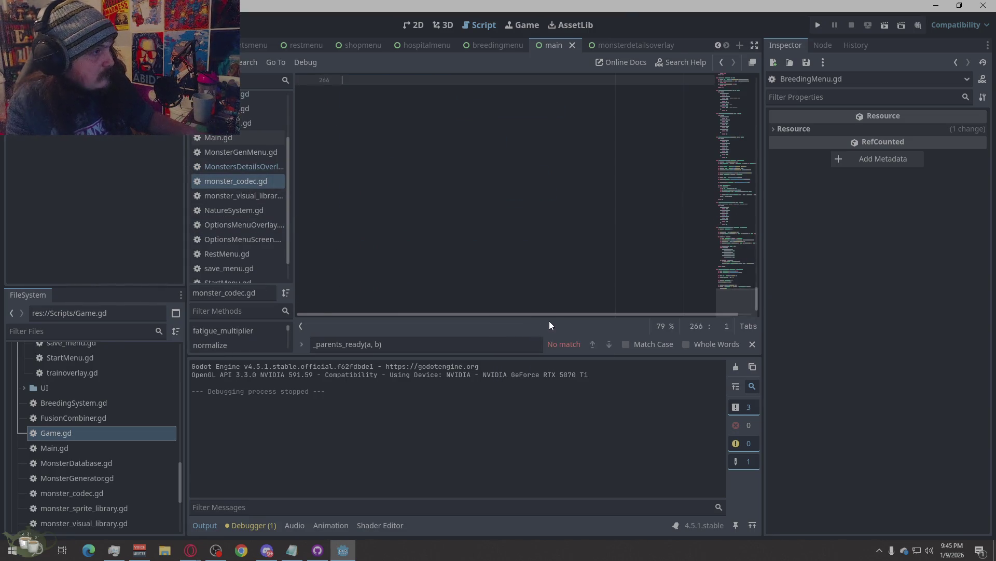
pyautogui.hotkey('ctrl', 's')
# Paste the corrected monster_codec.gd with the infant-refusing release_from_nursery, save, and return to the browser
pyautogui.scroll(2, 452, 213)
pyautogui.scroll(-2, 456, 218)
pyautogui.scroll(-2, 488, 236)
pyautogui.scroll(-1, 491, 238)
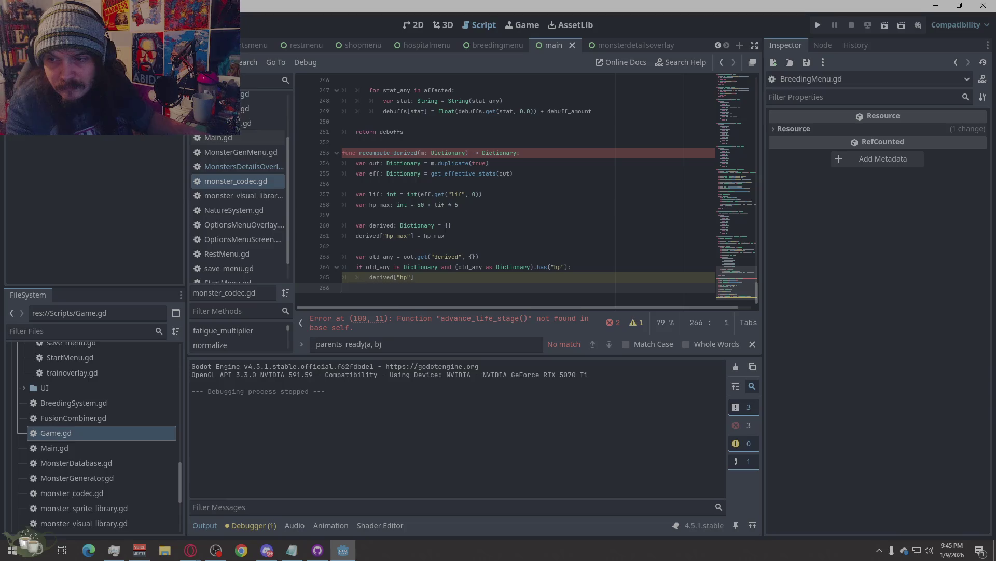
pyautogui.rightClick(474, 236)
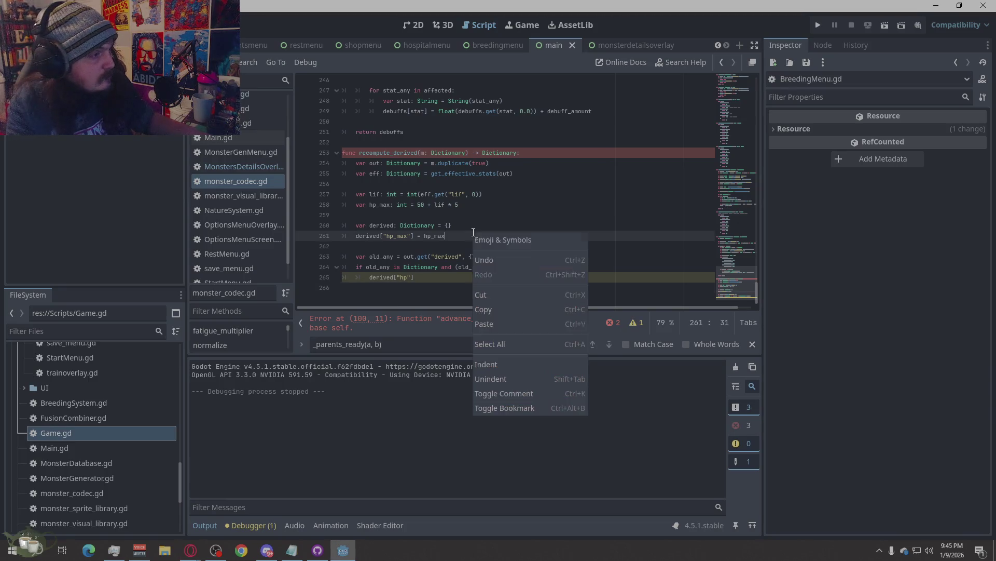
pyautogui.click(538, 340)
pyautogui.hotkey('ctrl', 'v')
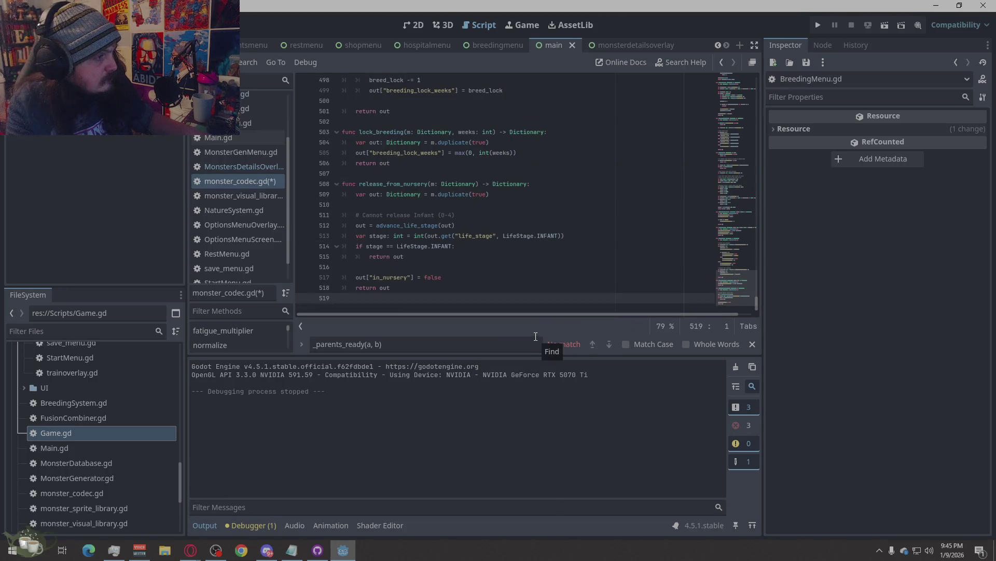
pyautogui.hotkey('ctrl', 's')
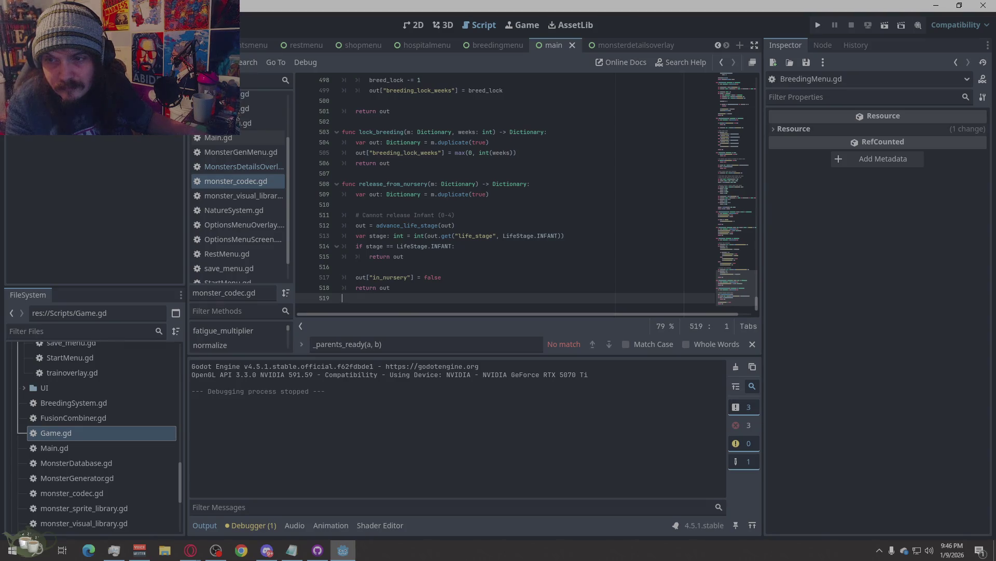
pyautogui.hotkey('alt', 'Tab')
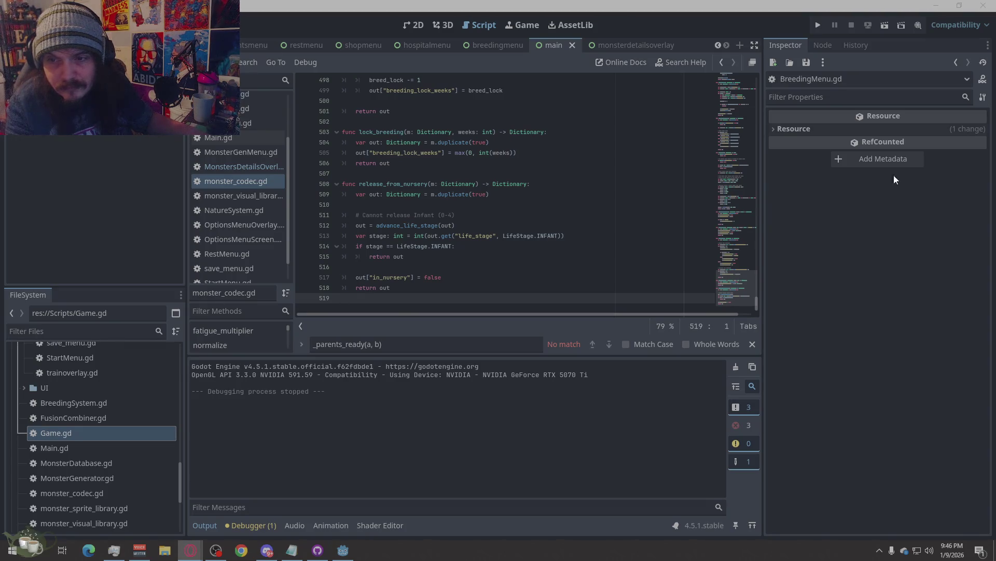
pyautogui.scroll(1, 260, 143)
pyautogui.scroll(2, 259, 144)
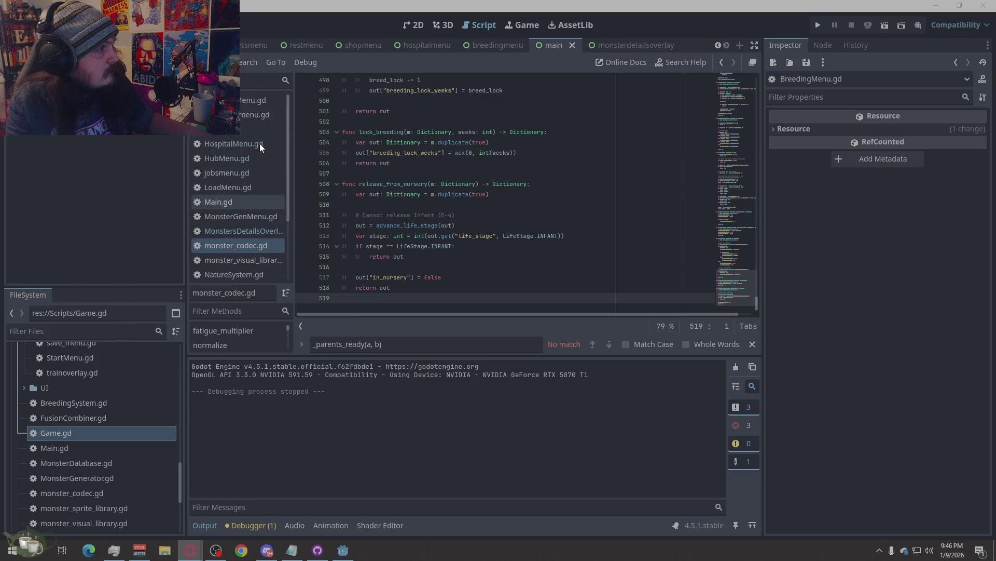
# Open Game.gd and paste the new code over the entire script
pyautogui.click(245, 133)
pyautogui.rightClick(521, 187)
pyautogui.click(538, 300)
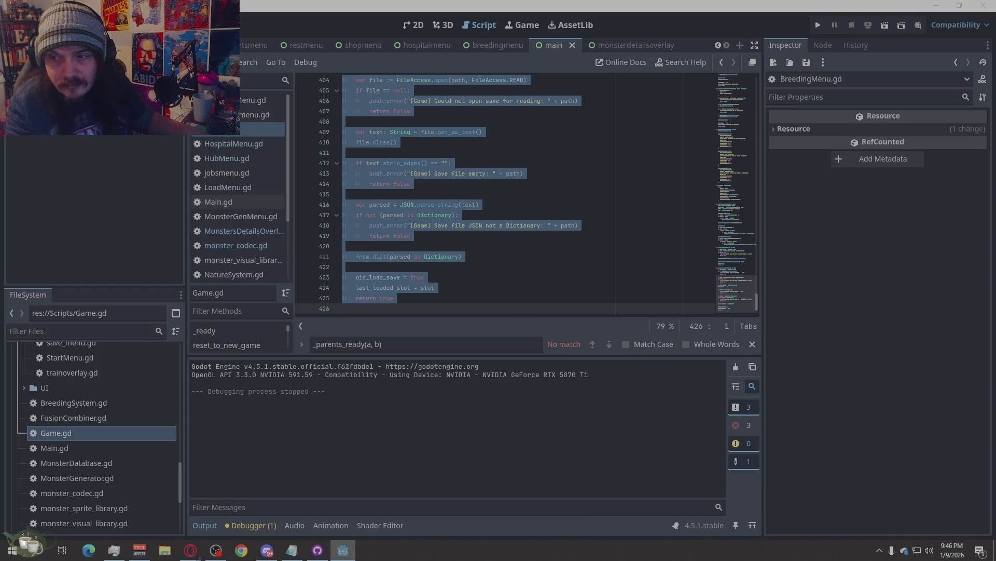
pyautogui.rightClick(531, 210)
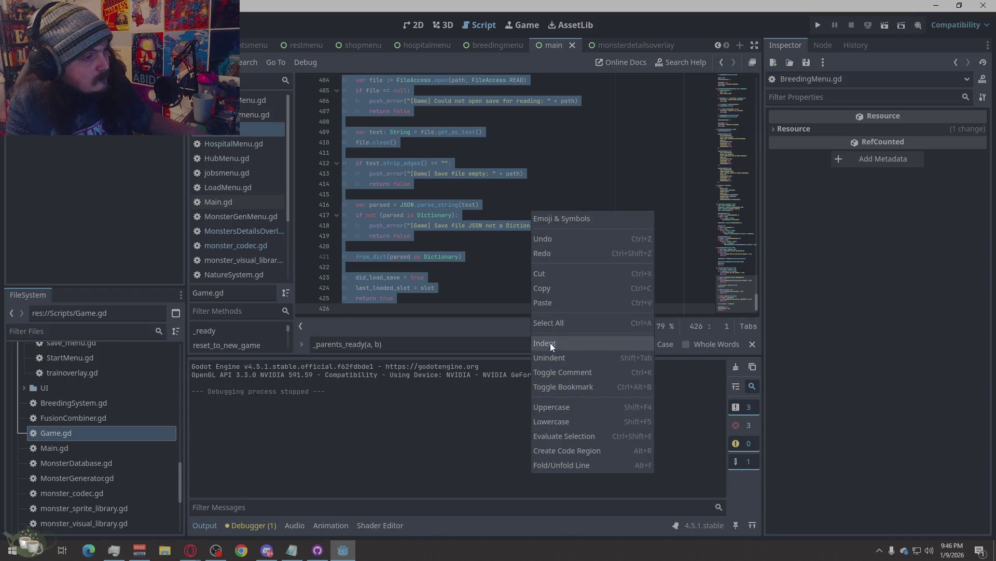
pyautogui.click(559, 304)
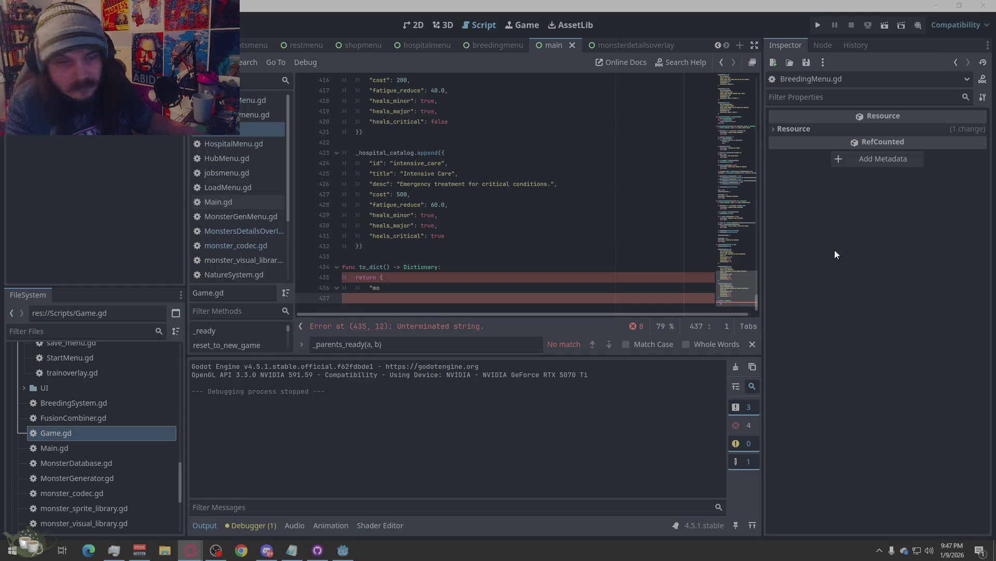
# Redo the Game.gd paste with the corrected 515-line code and save, clearing the unterminated-string error
pyautogui.rightClick(418, 173)
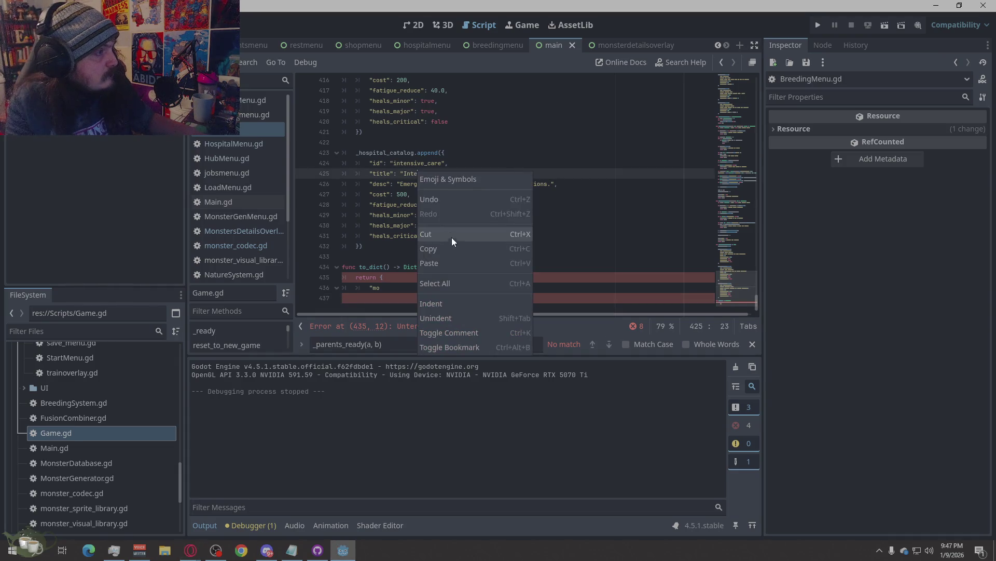
pyautogui.click(439, 283)
pyautogui.hotkey('ctrl', 'v')
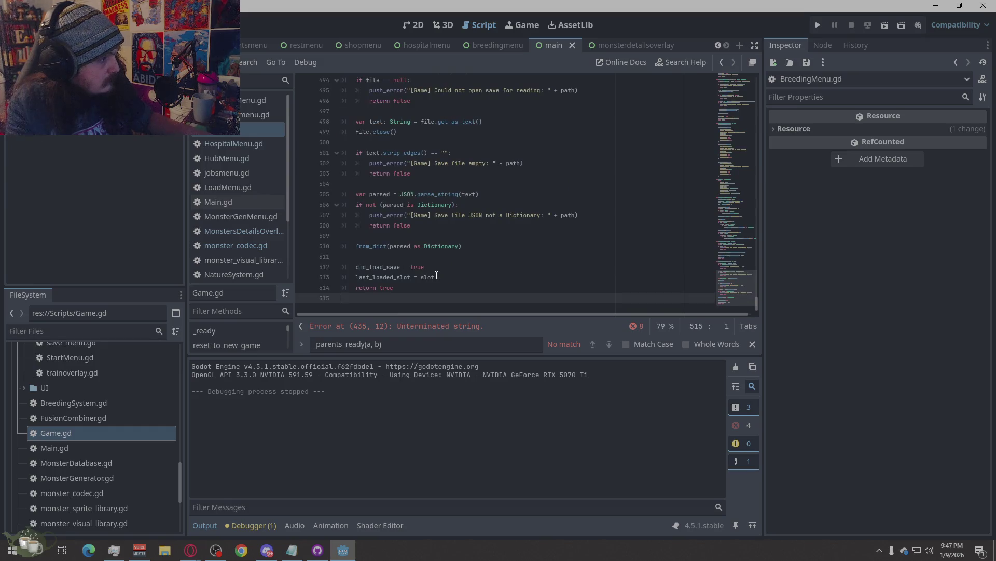
pyautogui.hotkey('ctrl', 's')
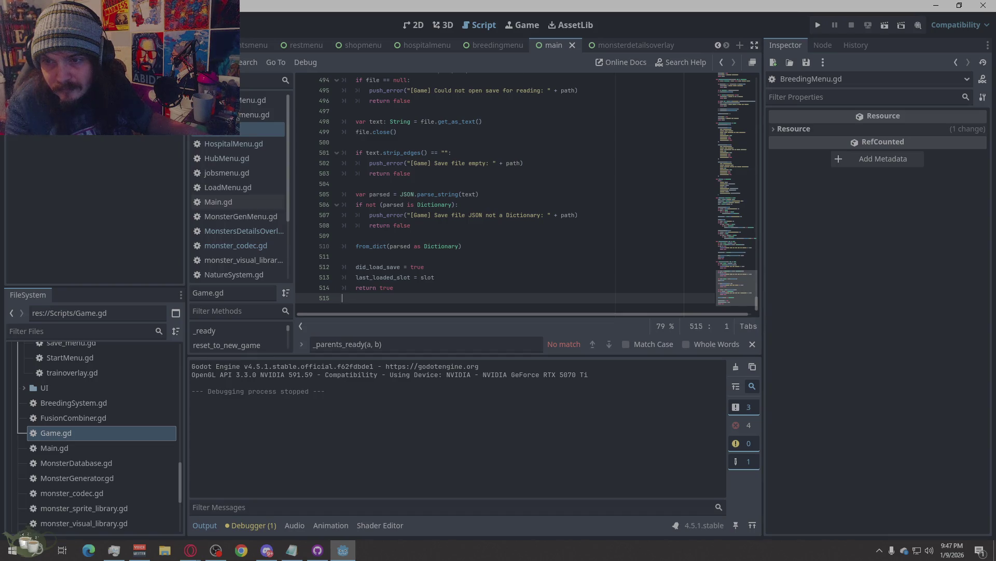
pyautogui.hotkey('alt', 'Tab')
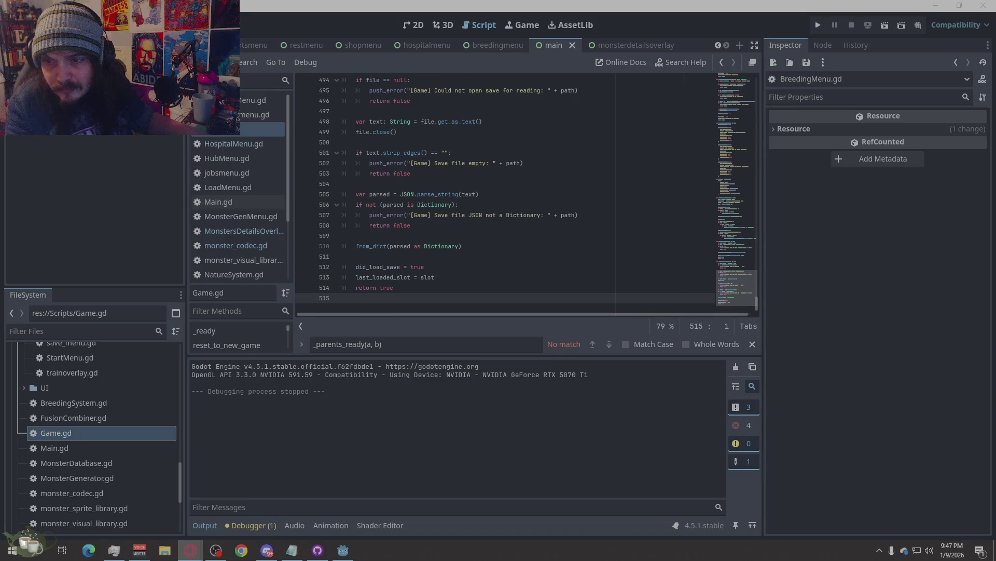
# Open HubMenu.gd and check the browser for its replacement code
pyautogui.click(239, 157)
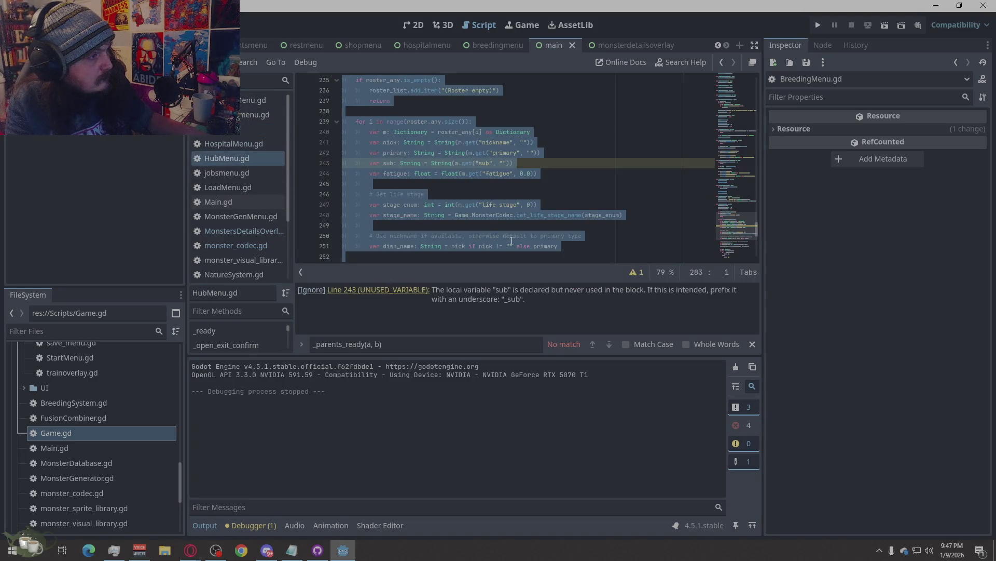
pyautogui.click(594, 246)
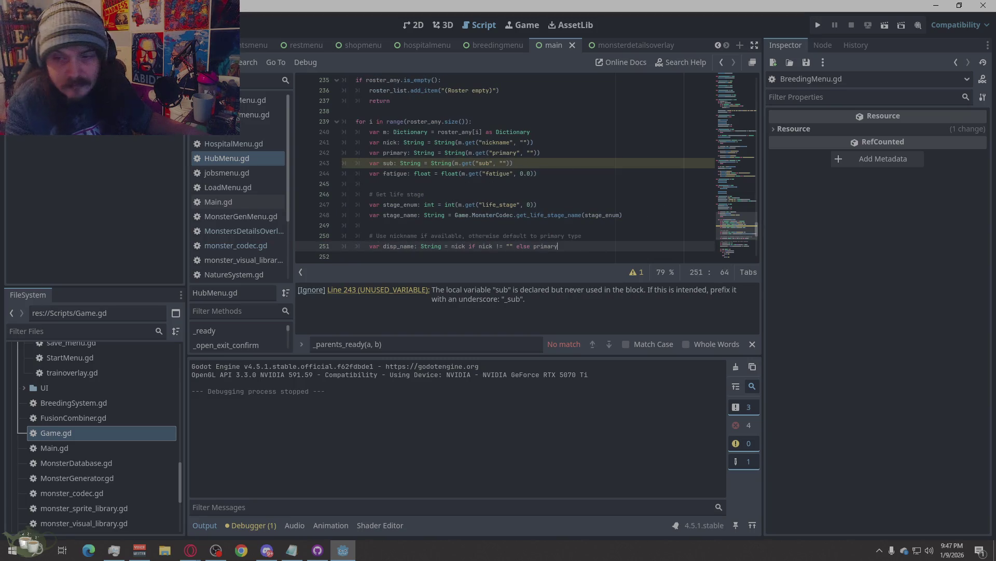
pyautogui.click(190, 550)
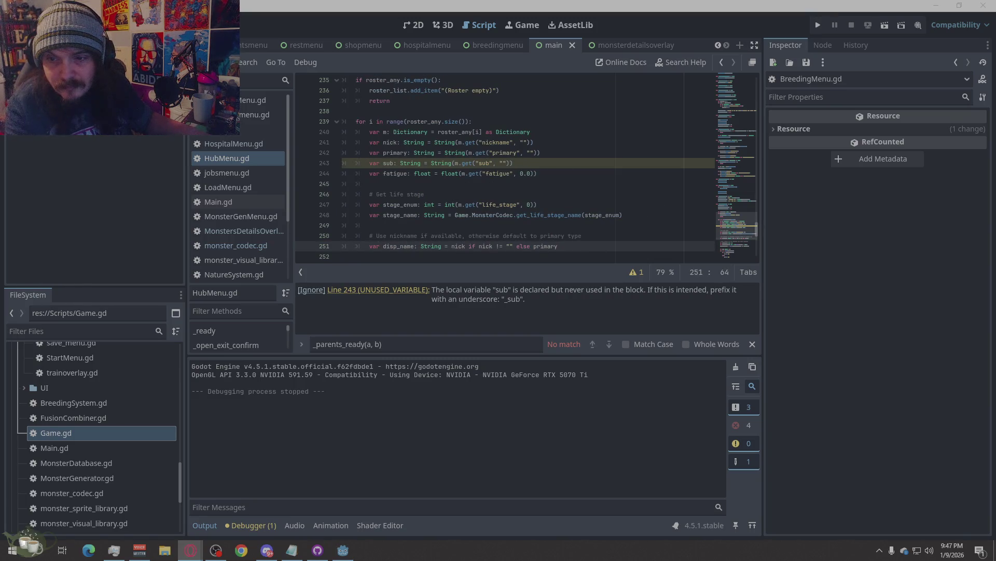
pyautogui.rightClick(582, 183)
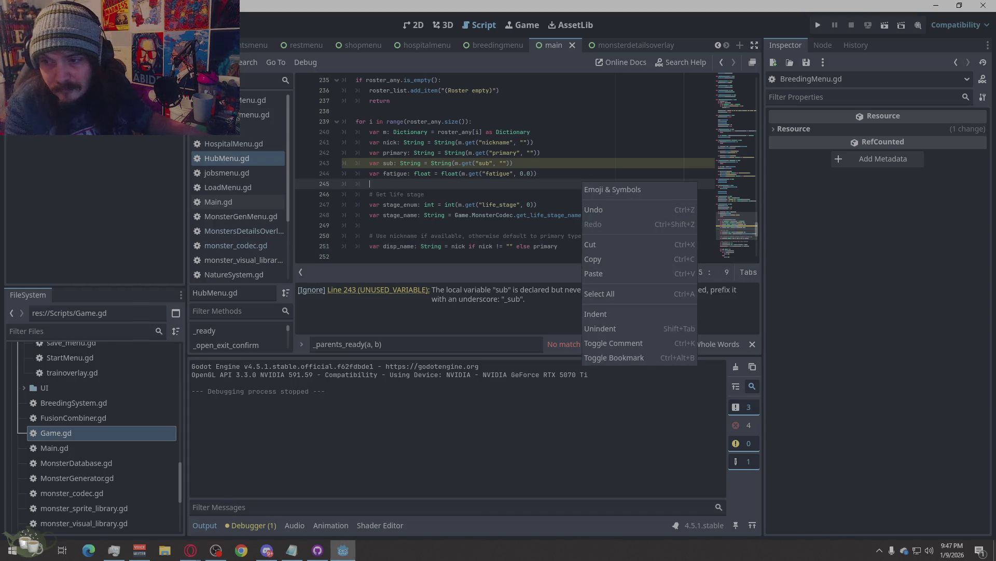
pyautogui.hotkey('alt', 'Tab')
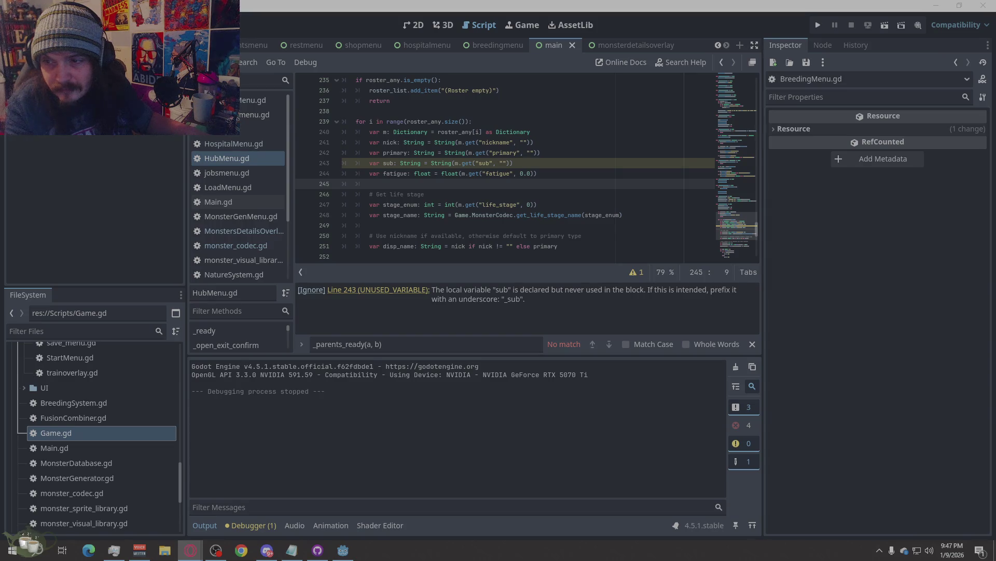
# Replace HubMenu.gd with the code adding the [NURSERY] roster tag and save it
pyautogui.click(483, 142)
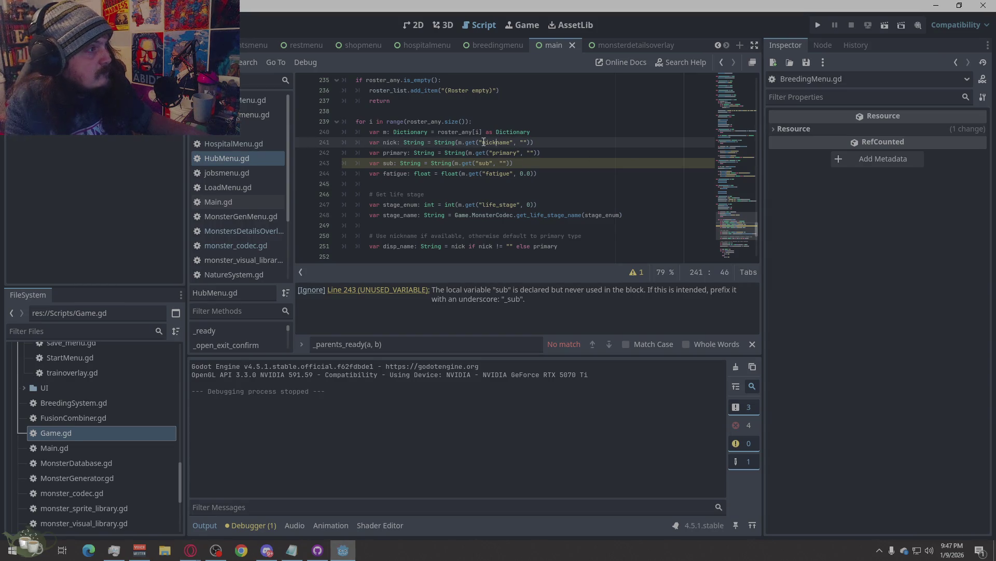
pyautogui.press('Up')
pyautogui.press('Up')
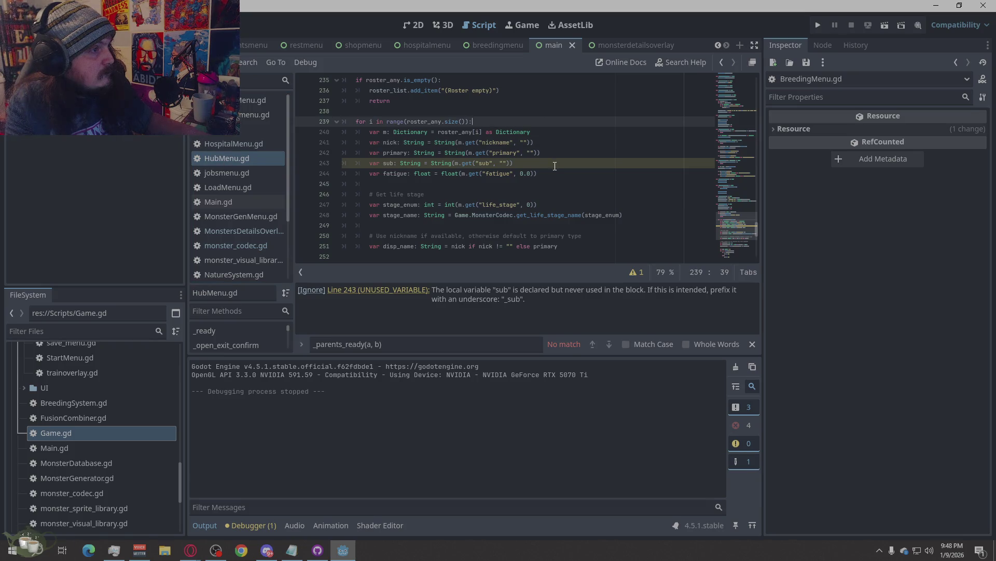
pyautogui.rightClick(555, 166)
pyautogui.click(574, 278)
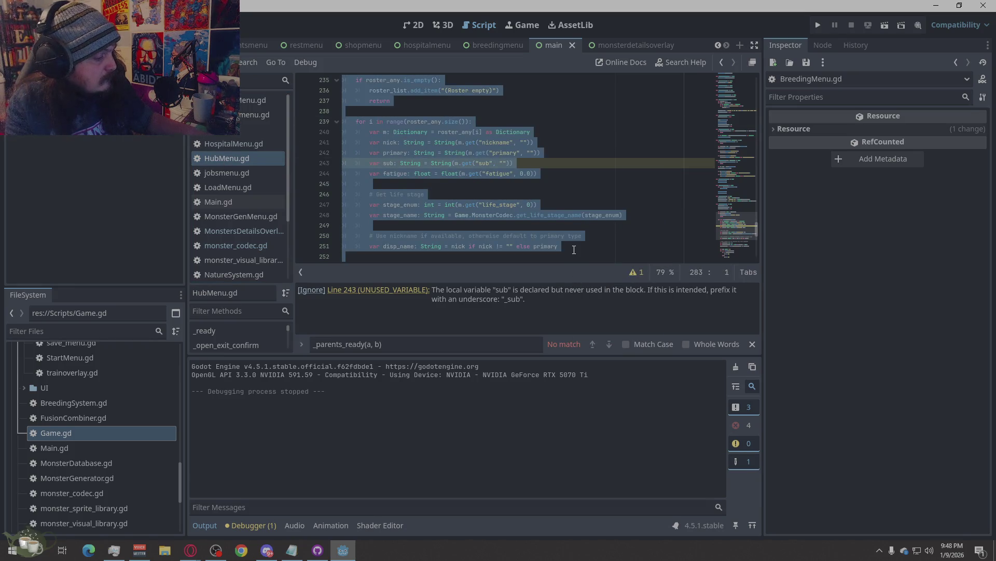
pyautogui.hotkey('ctrl', 'v')
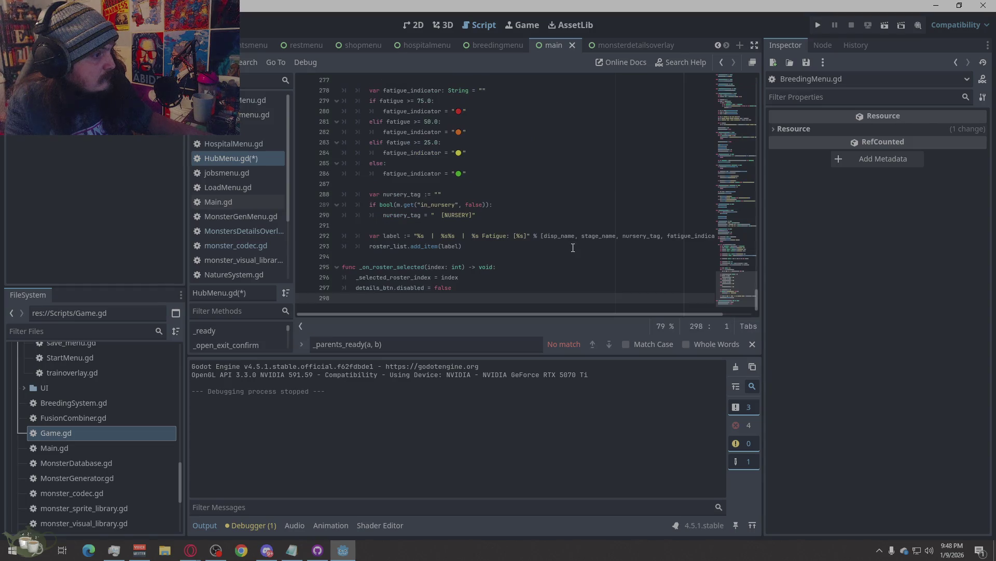
pyautogui.hotkey('ctrl', 's')
pyautogui.click(573, 247)
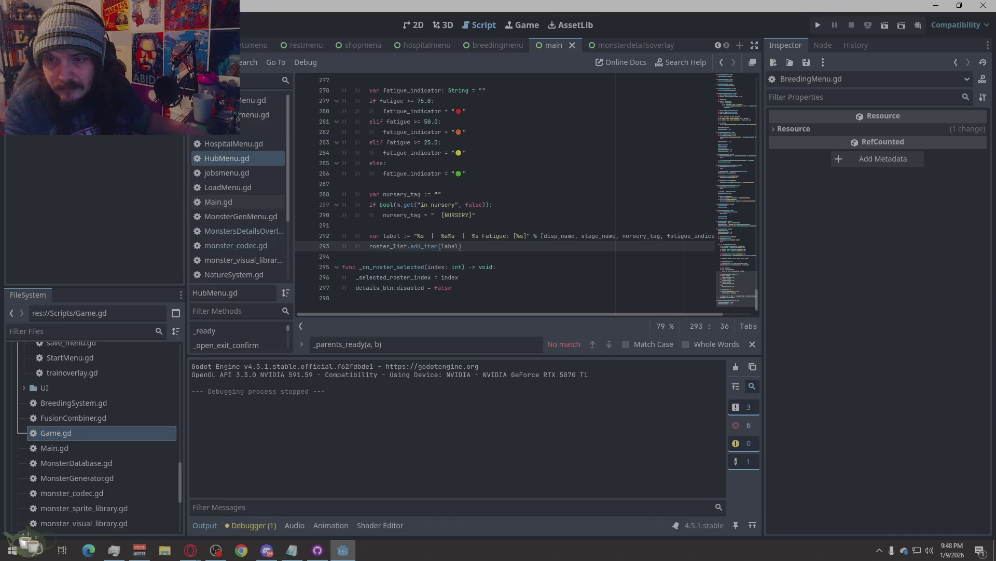
pyautogui.hotkey('alt', 'Tab')
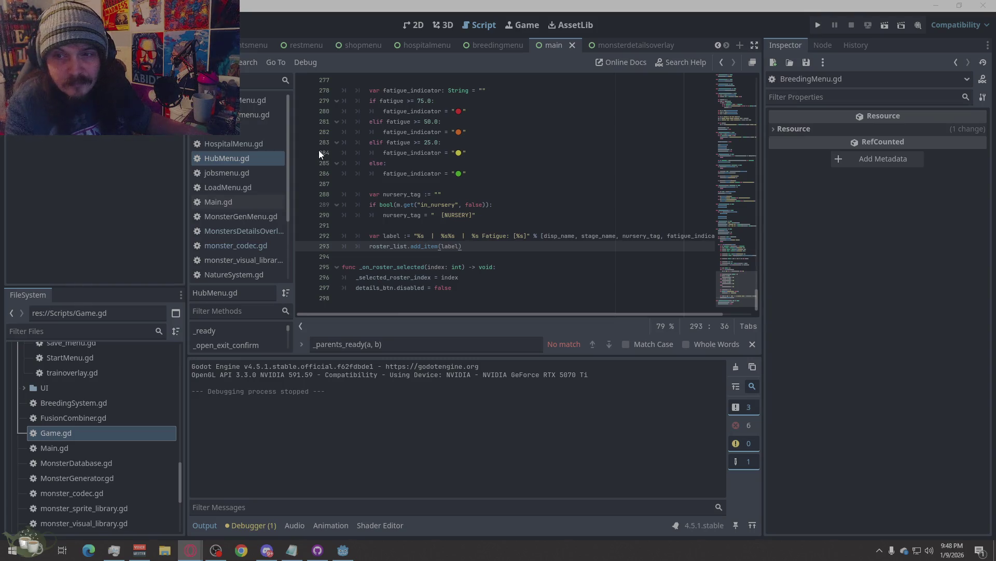
pyautogui.scroll(-3, 226, 214)
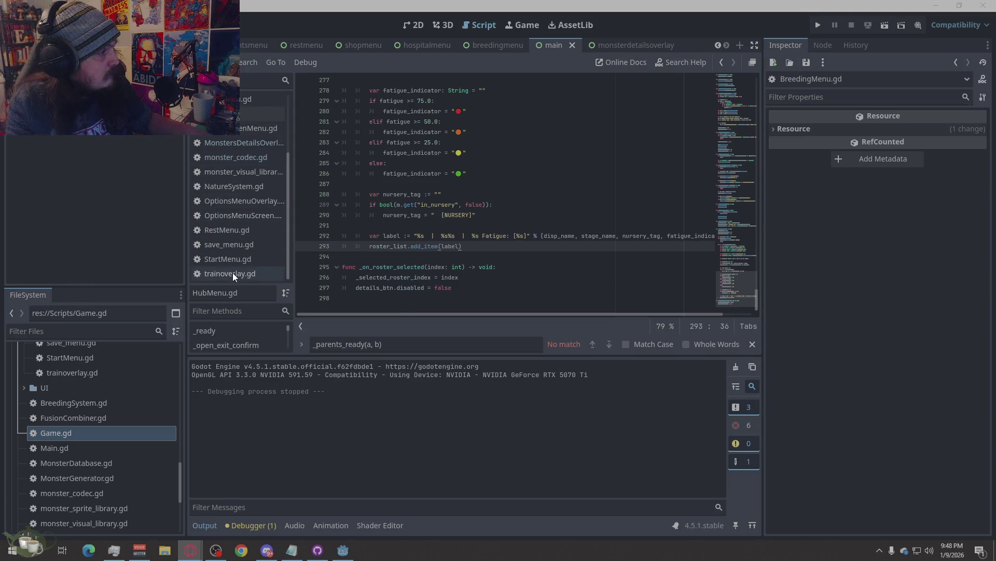
pyautogui.click(233, 273)
pyautogui.rightClick(491, 197)
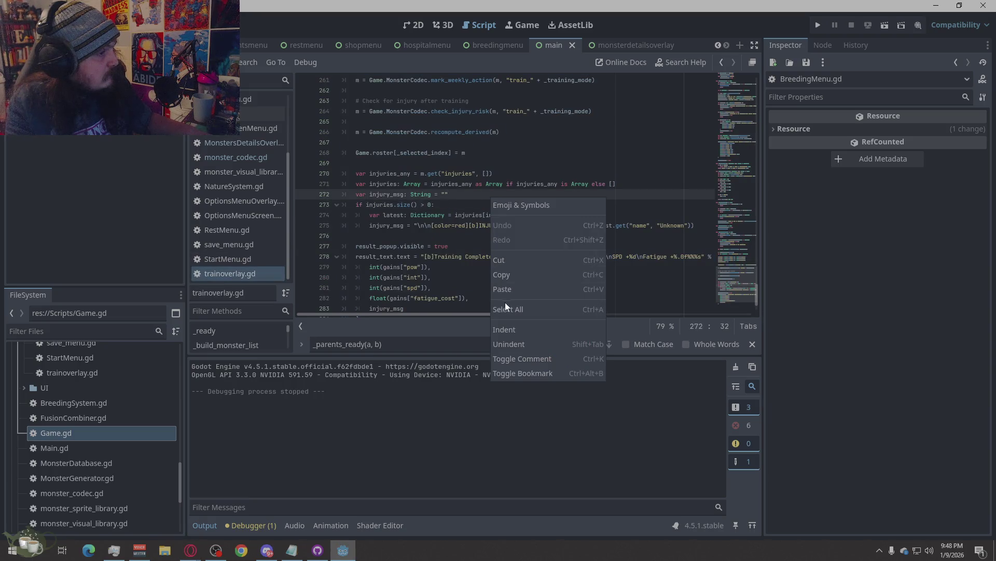
pyautogui.click(505, 309)
pyautogui.hotkey('ctrl', 'v')
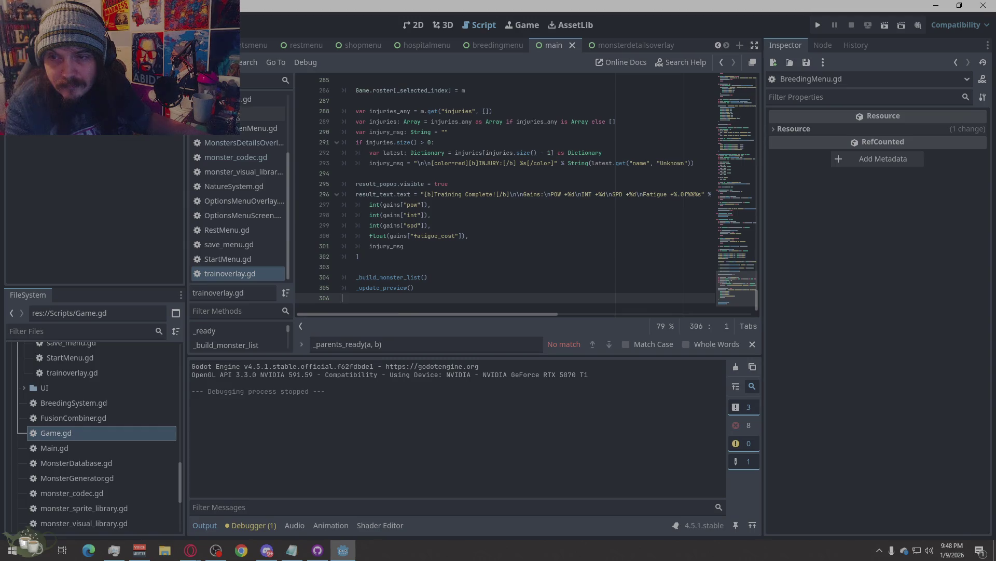
pyautogui.hotkey('alt', 'Tab')
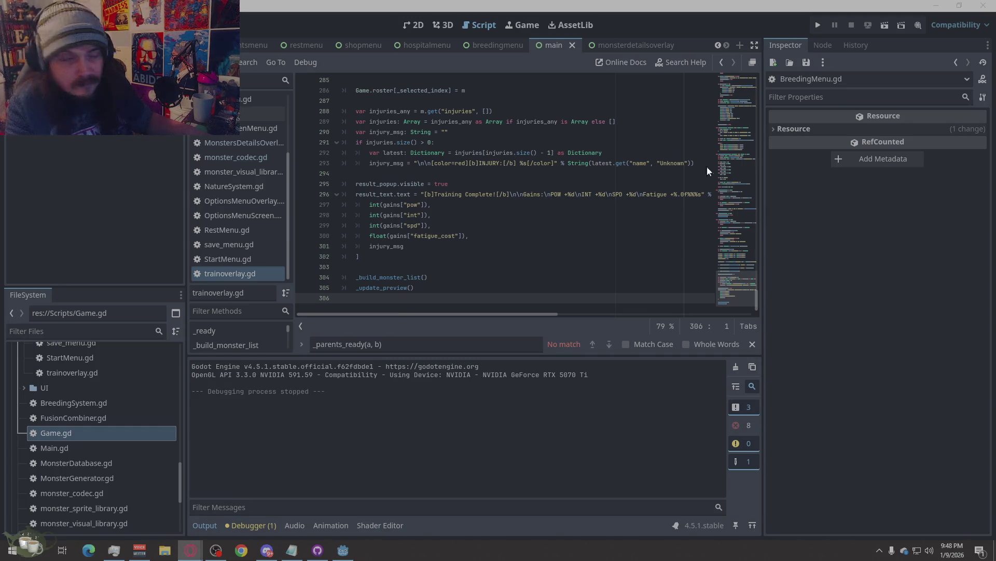
pyautogui.scroll(3, 240, 148)
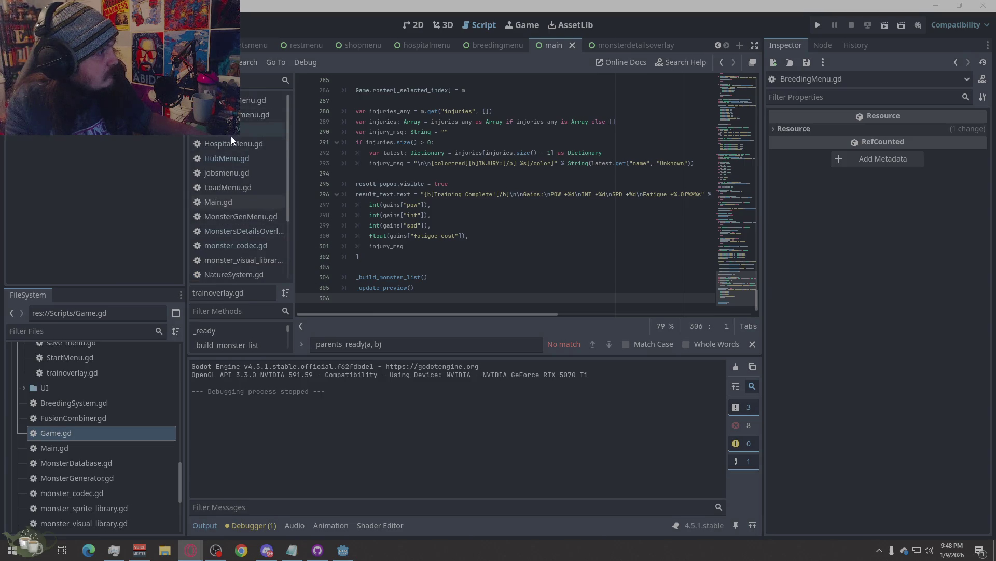
# Paste the 322-line HospitalMenu.gd with _perform_release calling release_from_nursery, then run the project
pyautogui.click(239, 144)
pyautogui.rightClick(515, 217)
pyautogui.click(554, 323)
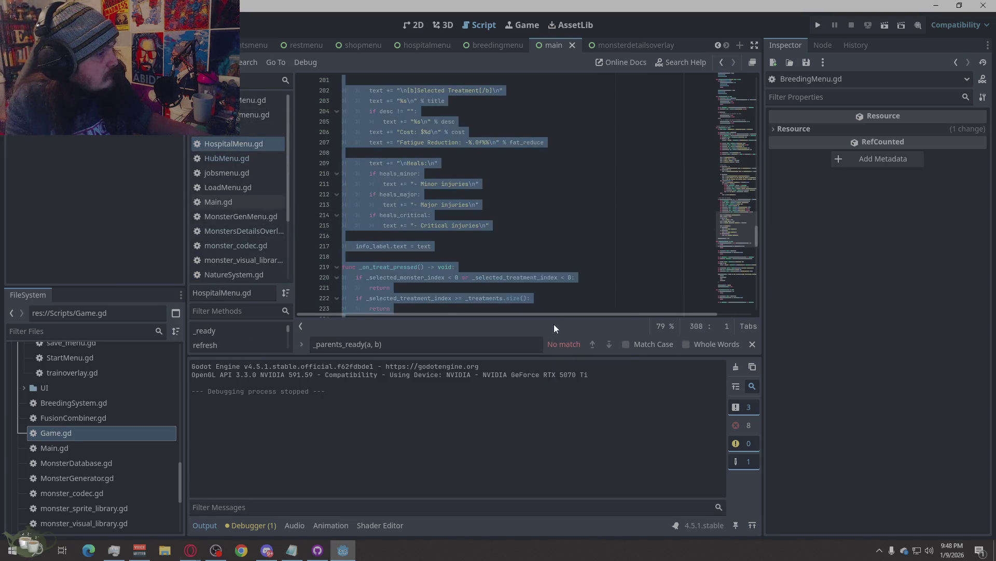
pyautogui.hotkey('ctrl', 'v')
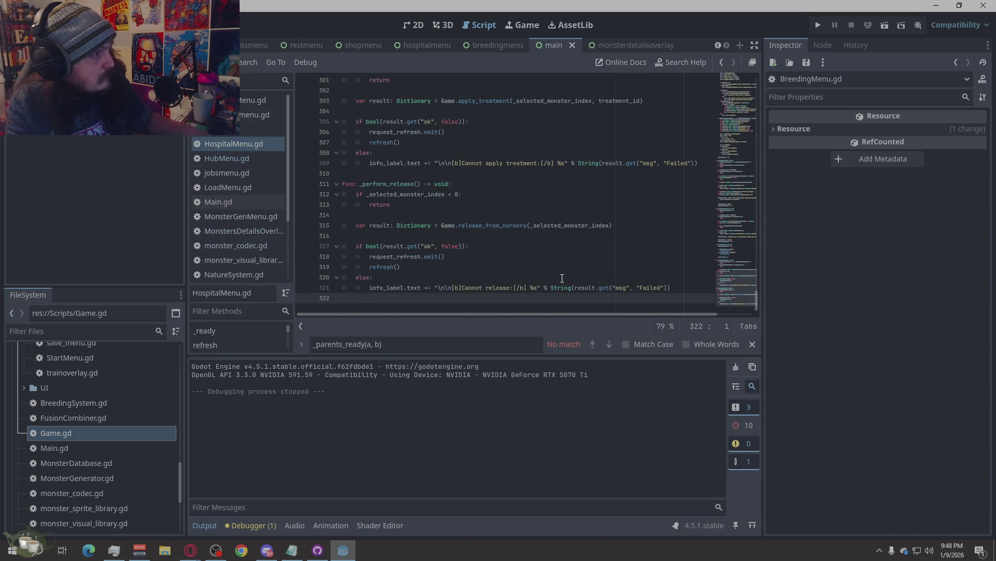
pyautogui.hotkey('alt', 'Tab')
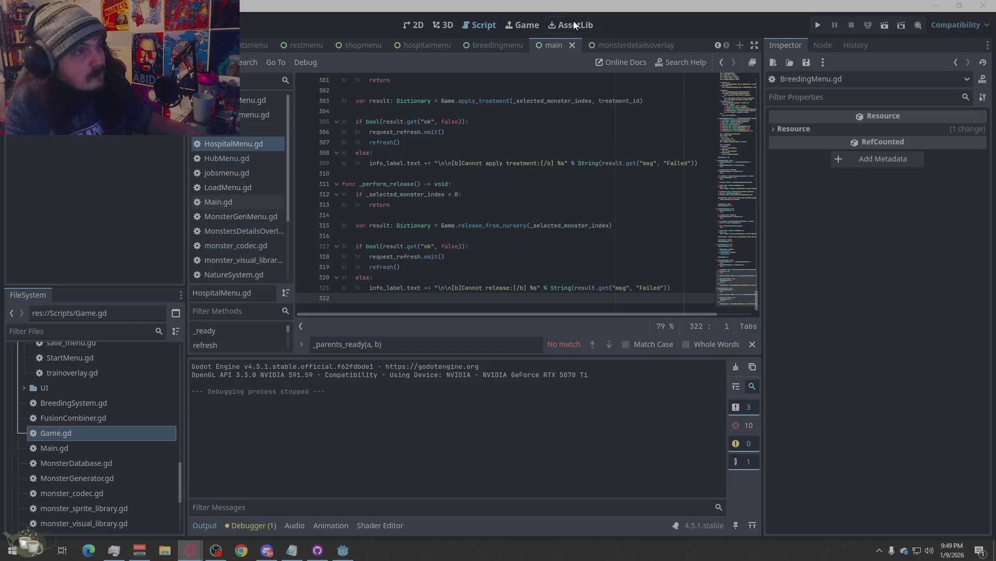
pyautogui.click(818, 25)
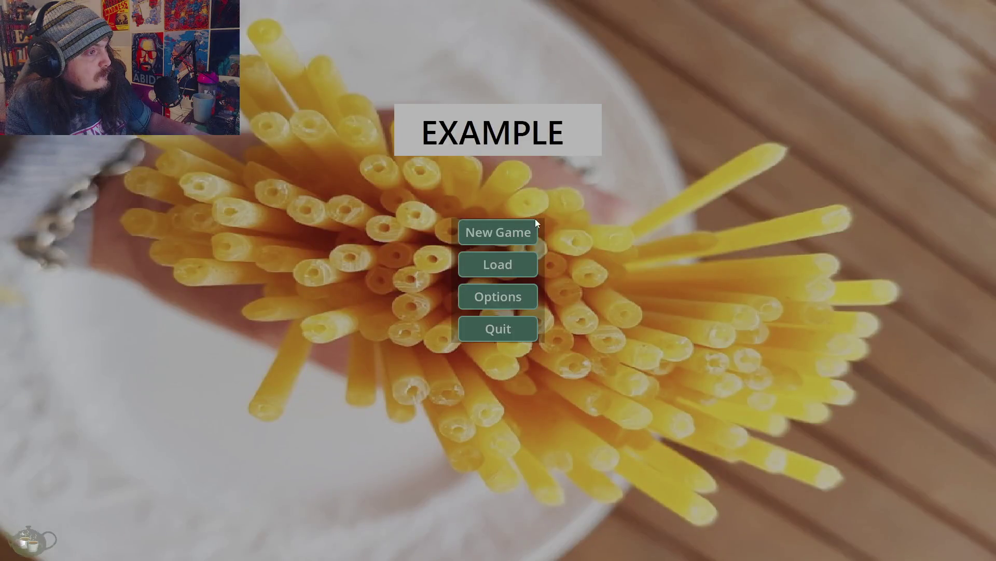
# Start a new game and view the Intensive Care and Basic Checkup treatments in Hospital & Nursery
pyautogui.click(535, 223)
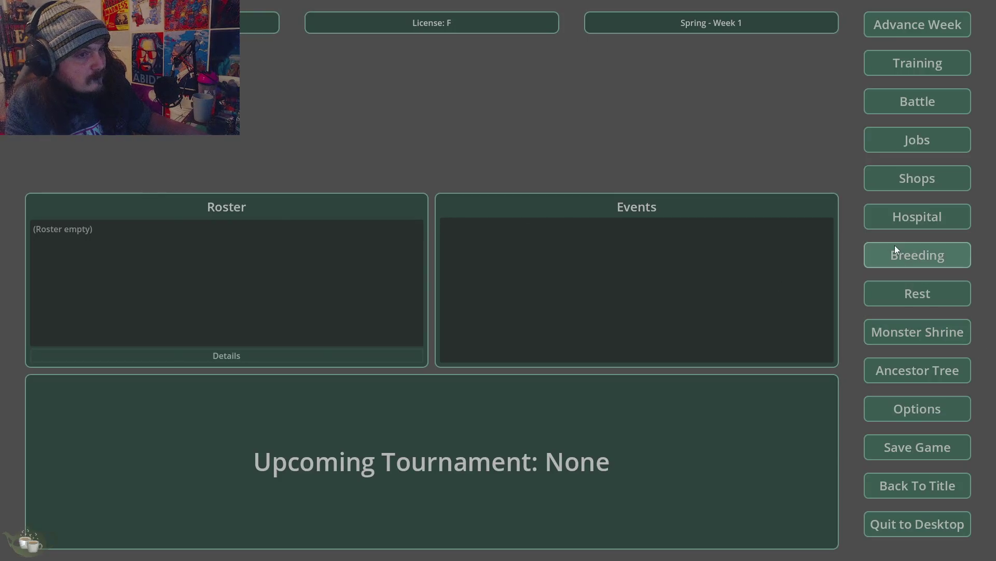
pyautogui.click(901, 222)
pyautogui.click(478, 207)
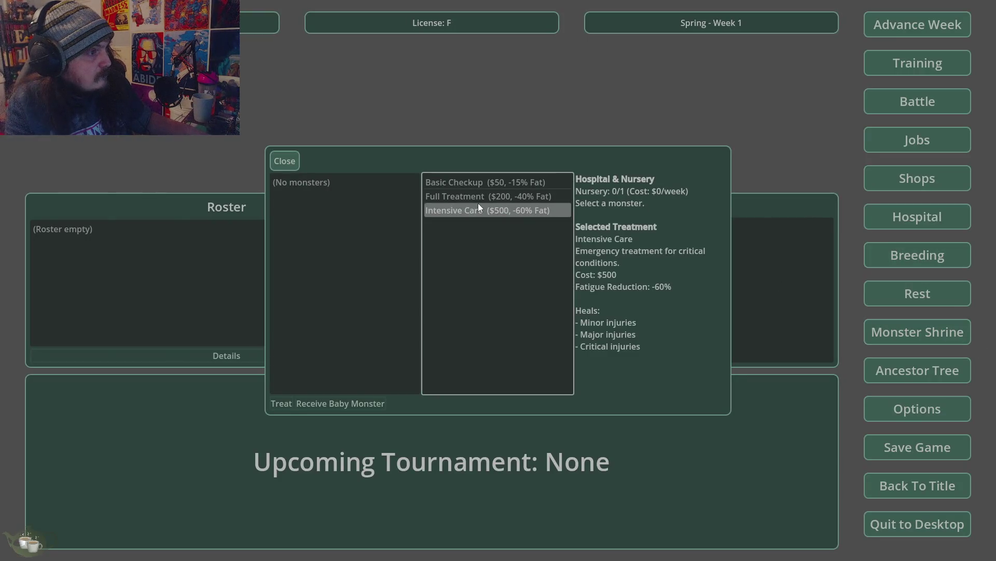
pyautogui.click(486, 182)
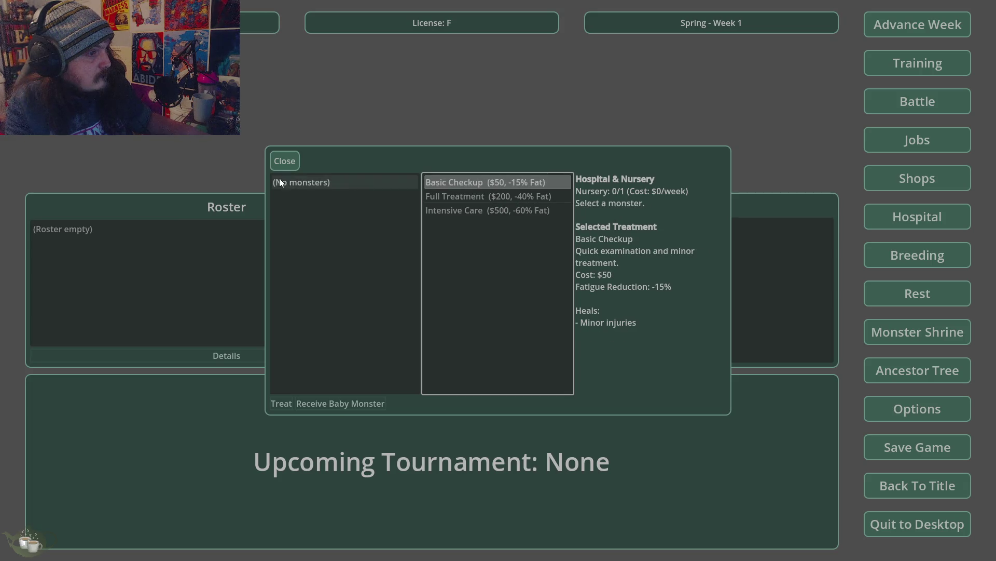
pyautogui.click(284, 159)
# Generate a Slime at the Monster Shrine, add it to the roster, and view its details
pyautogui.click(918, 331)
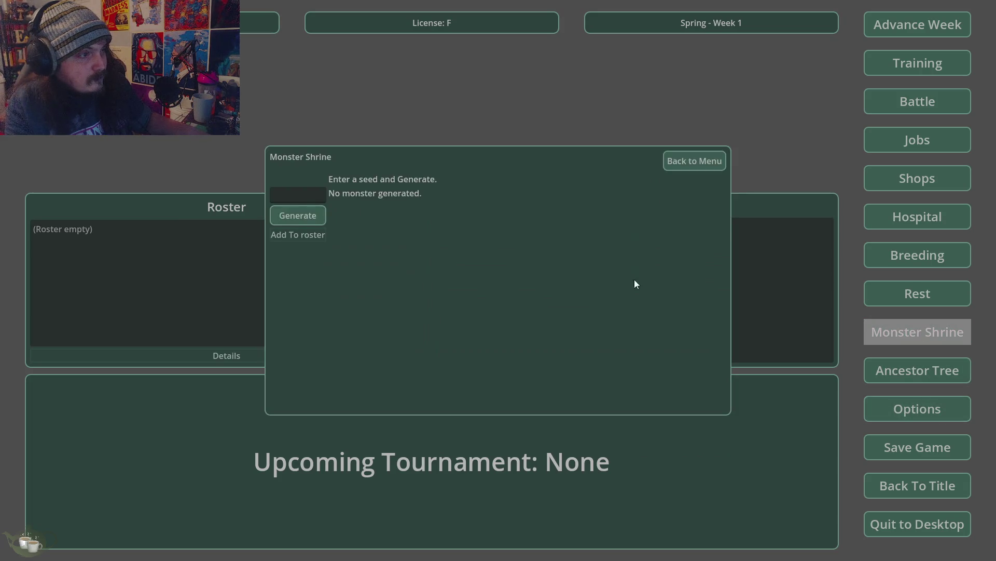
pyautogui.click(297, 213)
pyautogui.click(301, 238)
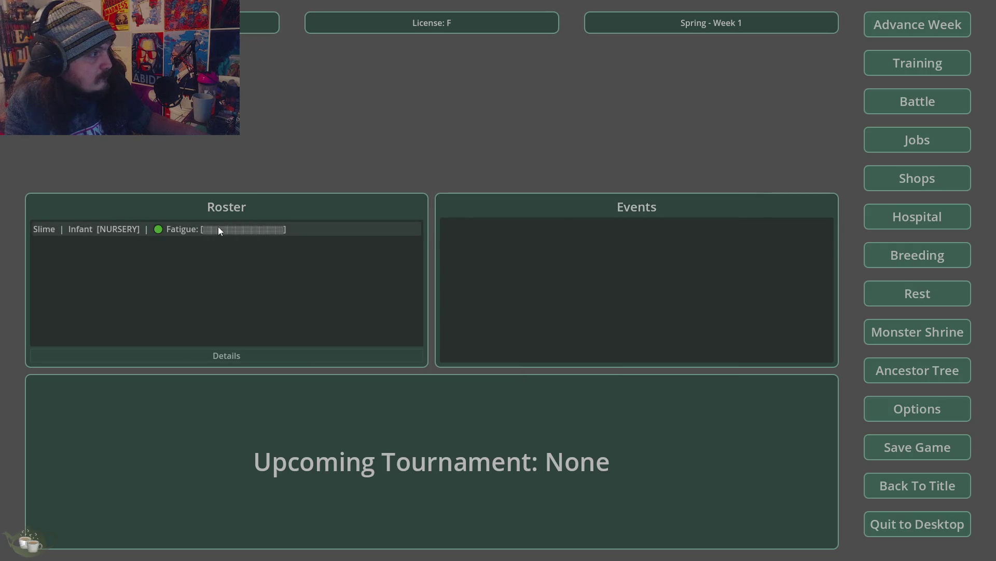
pyautogui.click(287, 226)
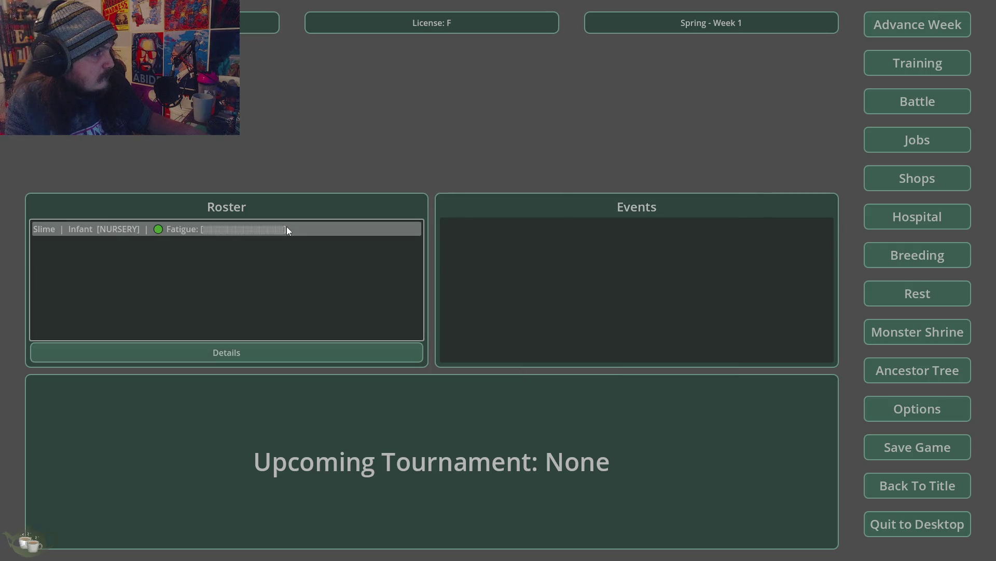
pyautogui.click(313, 353)
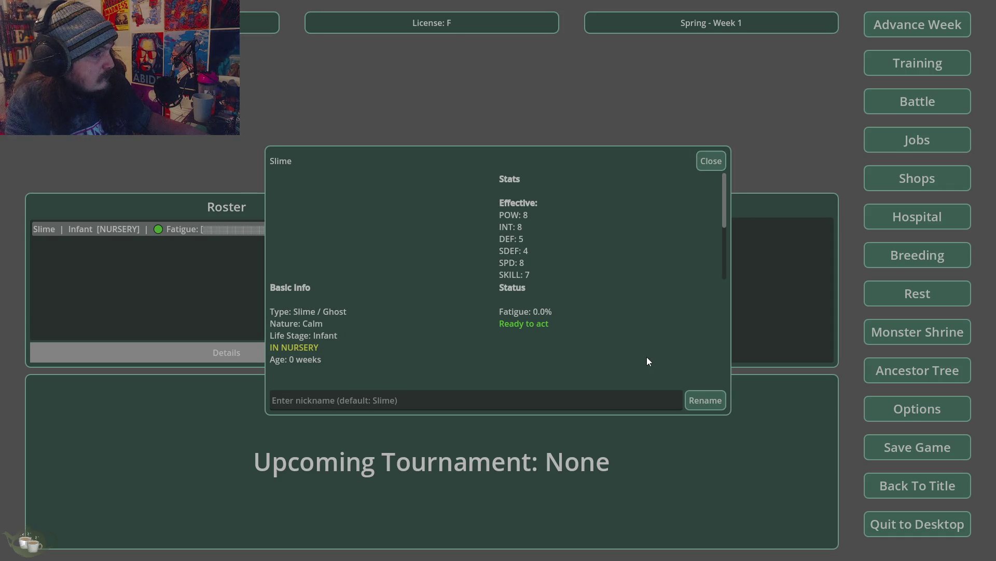
pyautogui.click(723, 163)
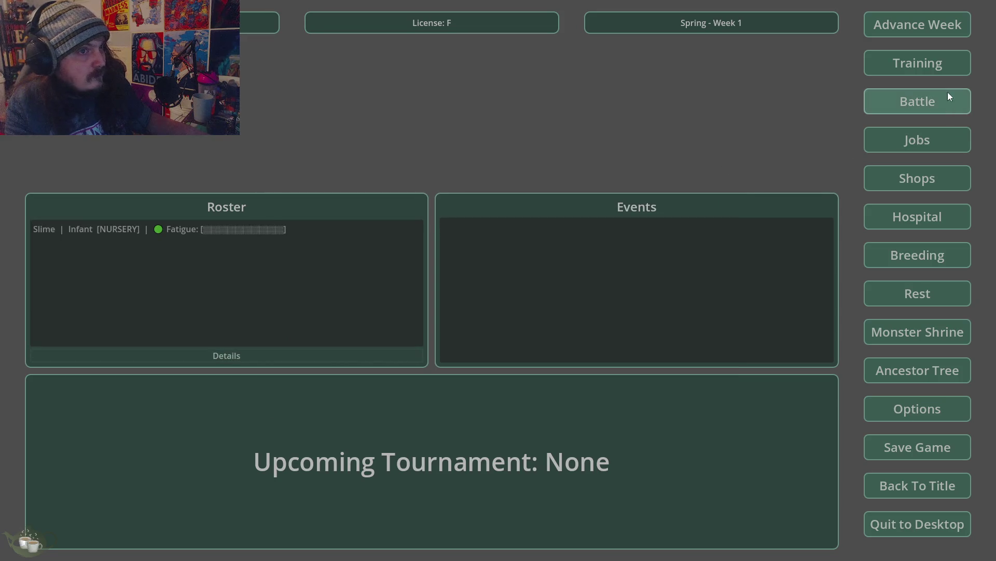
# Check that Slime/Ghost is refused in the Training Menu and Breeding Menu
pyautogui.click(940, 70)
pyautogui.click(416, 208)
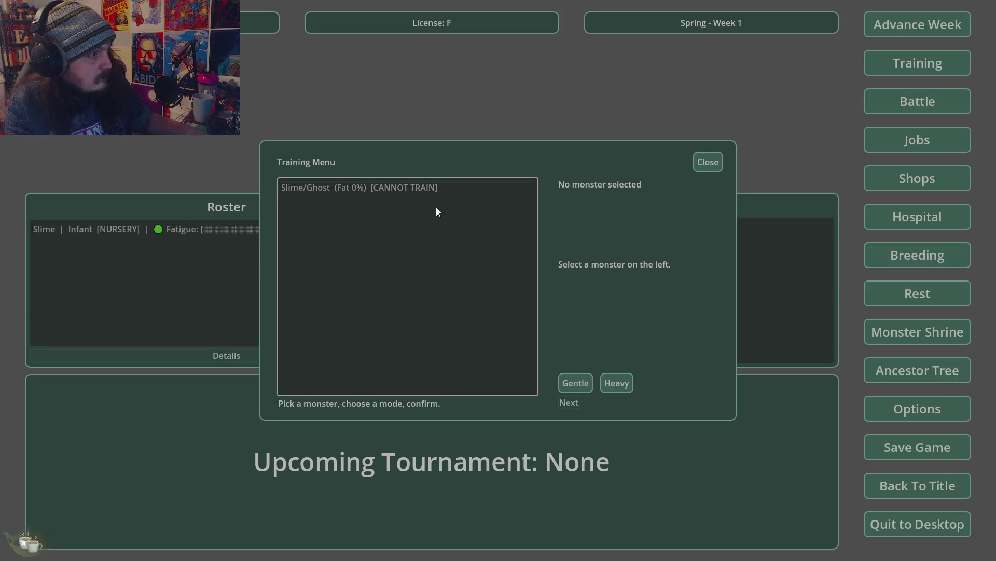
pyautogui.click(415, 186)
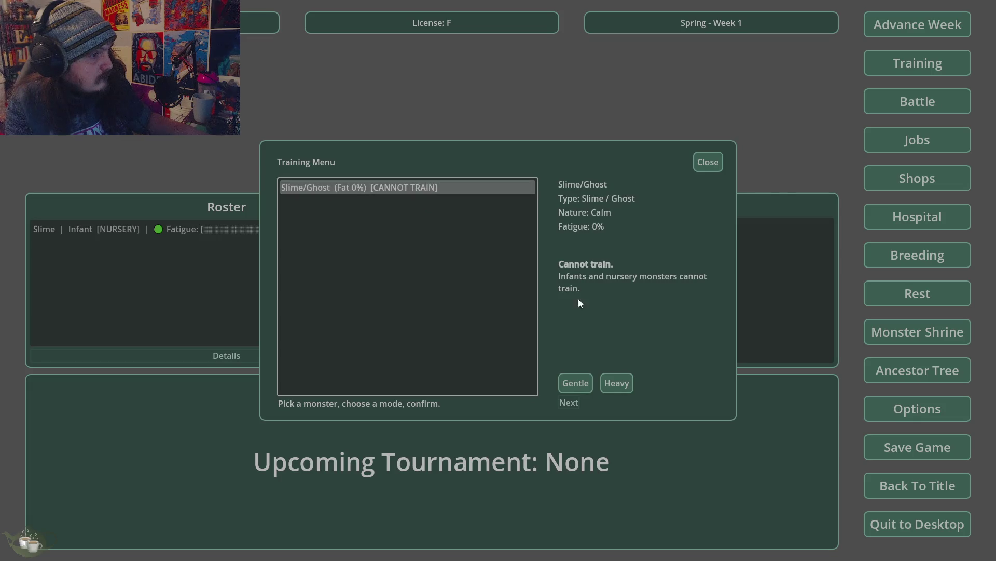
pyautogui.click(707, 162)
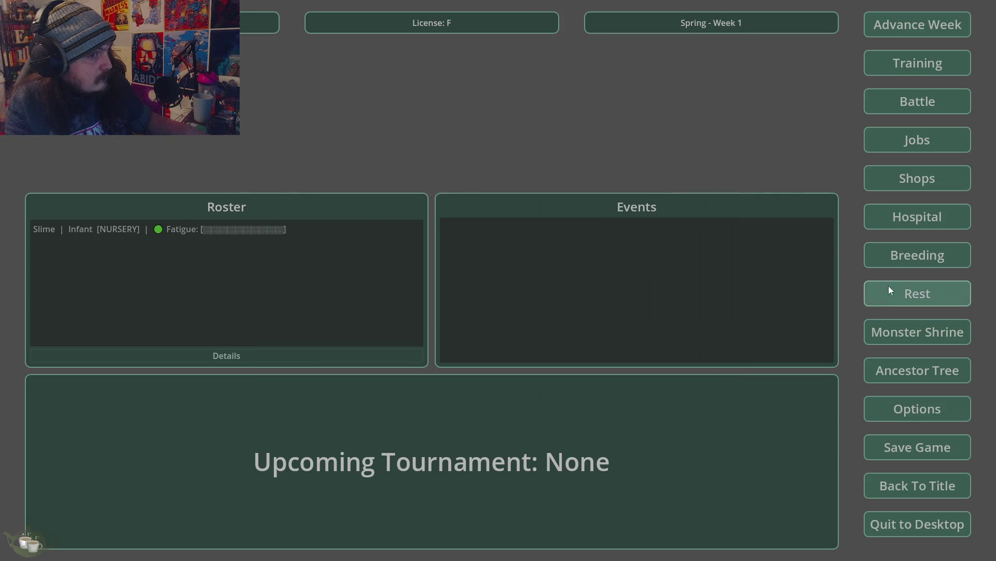
pyautogui.click(918, 254)
pyautogui.click(344, 199)
pyautogui.click(703, 158)
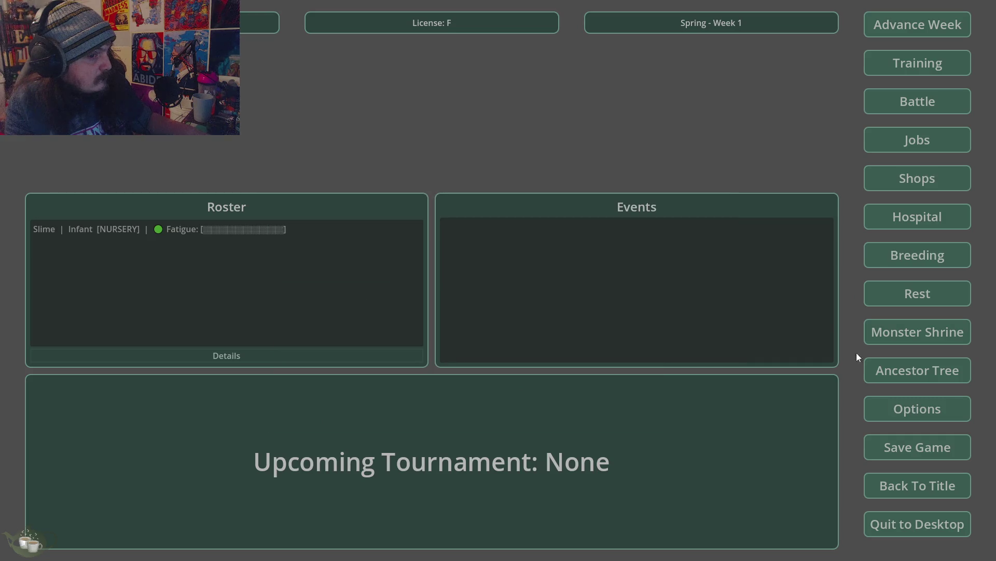
# Generate a second monster, Ember/Ghost, at the Monster Shrine and add it to the roster
pyautogui.click(932, 331)
pyautogui.click(293, 215)
pyautogui.click(300, 237)
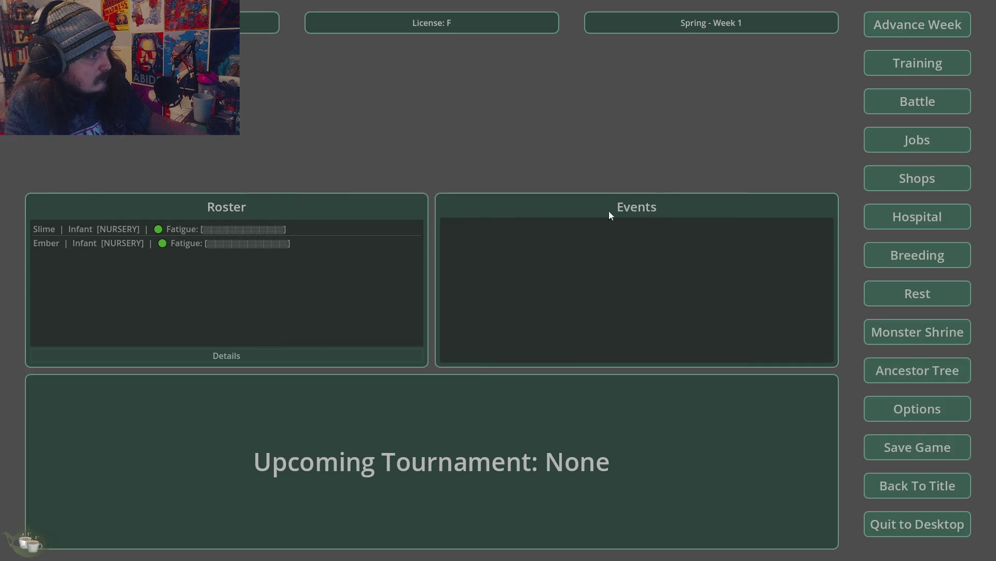
pyautogui.click(931, 328)
pyautogui.click(693, 162)
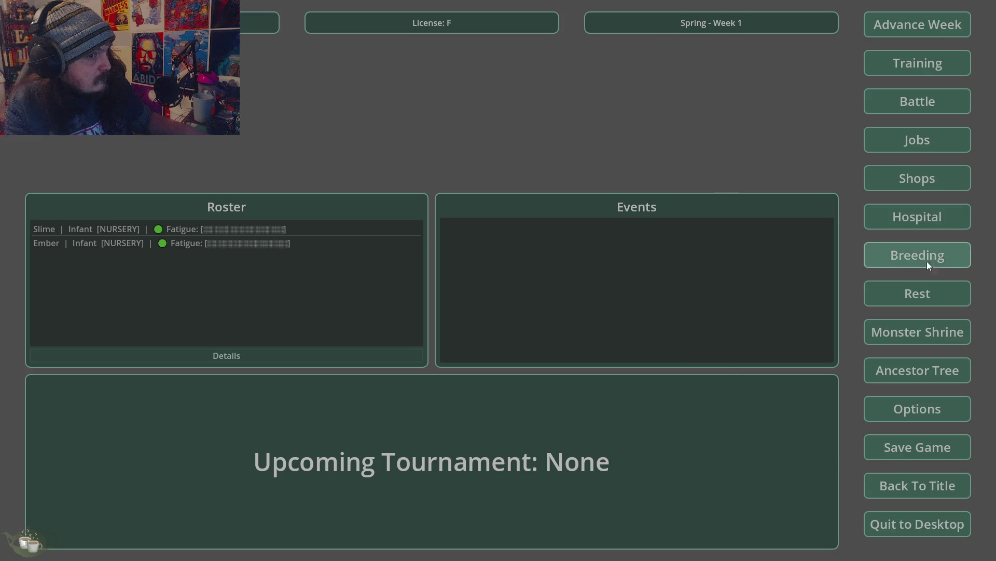
# Try breeding Ember/Ghost with Slime/Ghost as parents in the Breeding Menu
pyautogui.click(927, 257)
pyautogui.click(343, 198)
pyautogui.click(359, 293)
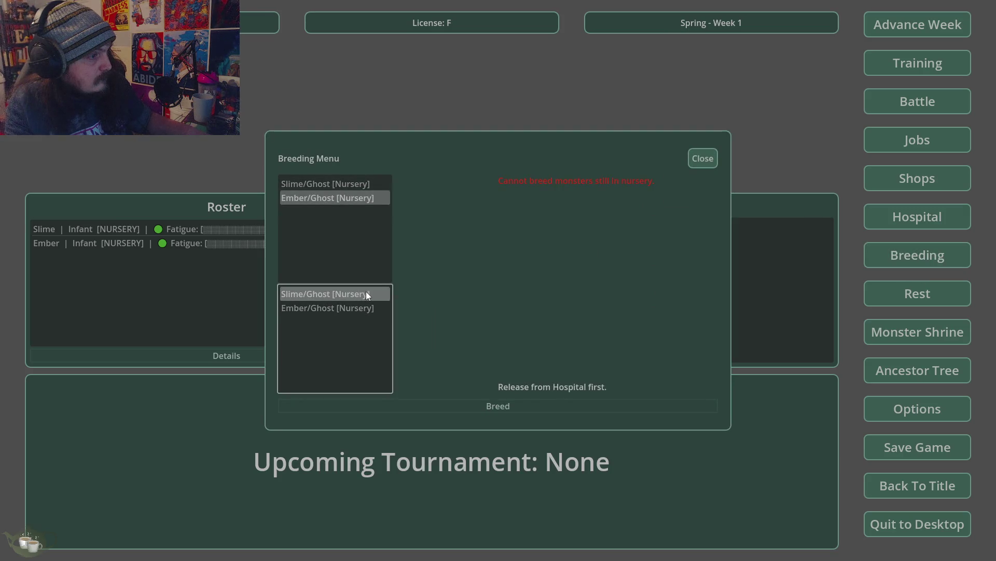
pyautogui.click(706, 158)
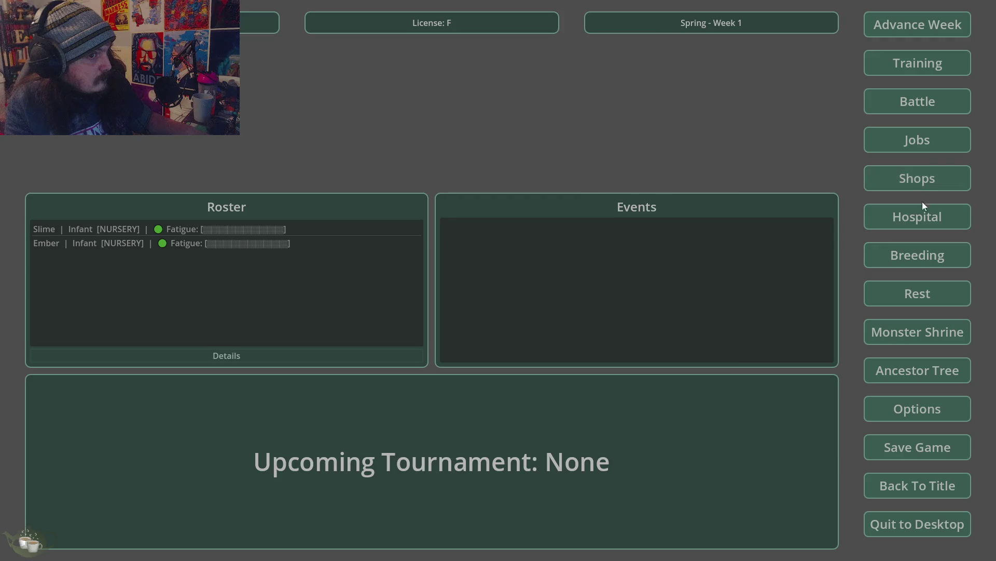
# In Hospital & Nursery, select Slime/Ghost and receive a baby monster into the nursery
pyautogui.click(919, 215)
pyautogui.click(357, 185)
pyautogui.click(356, 403)
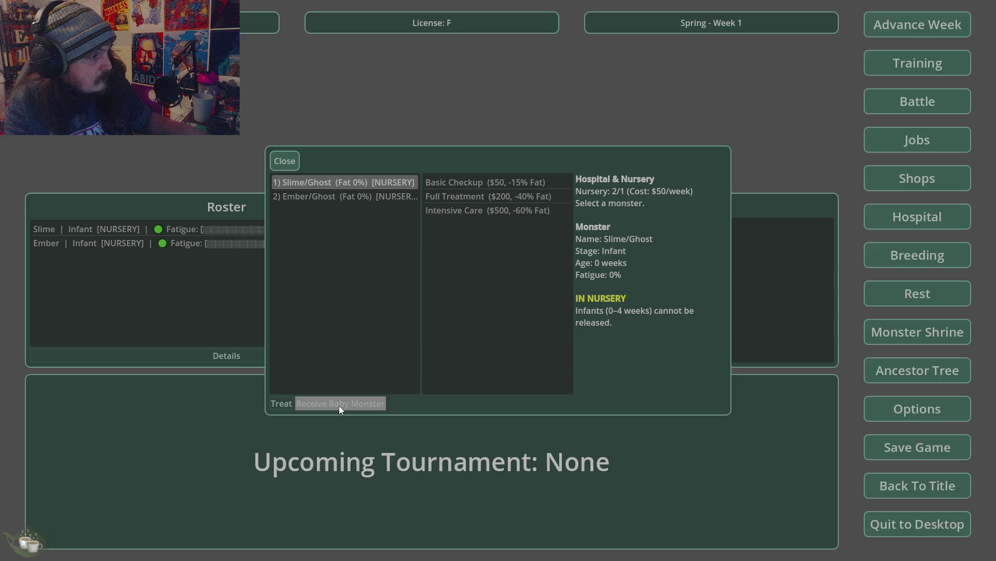
# Try releasing Ember and Slime from the nursery; both are refused as infants, then close the window
pyautogui.click(387, 197)
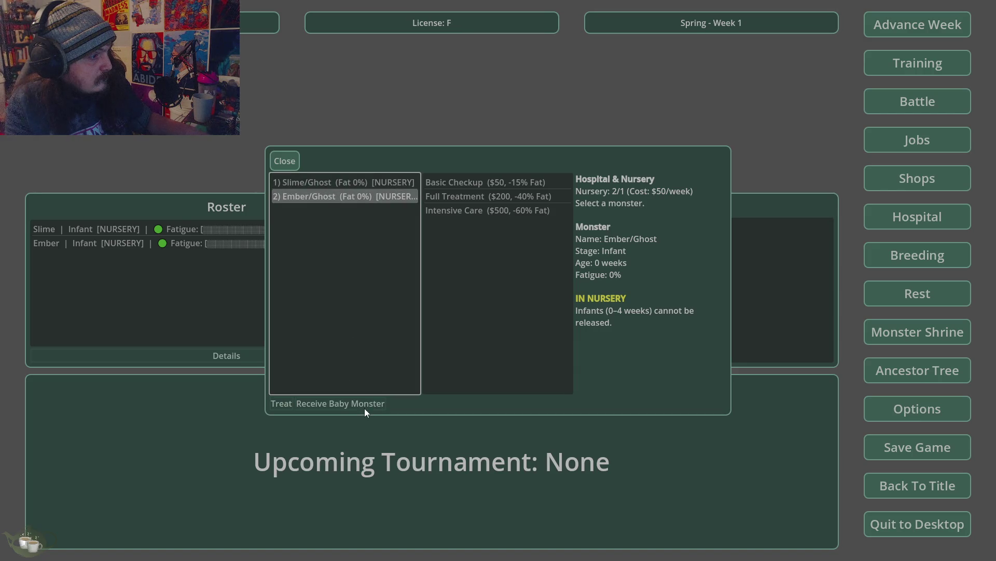
pyautogui.click(307, 406)
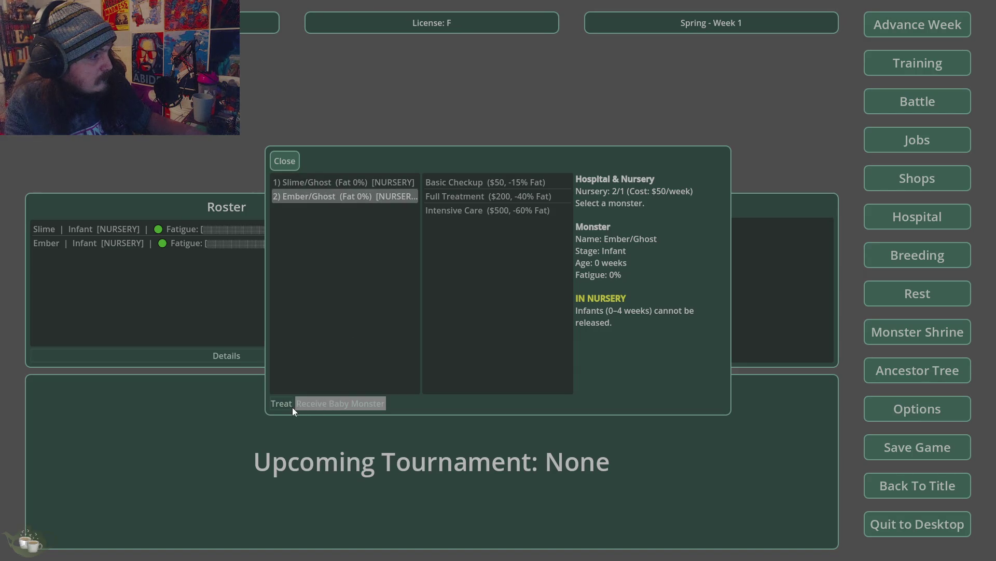
pyautogui.click(289, 408)
pyautogui.click(350, 405)
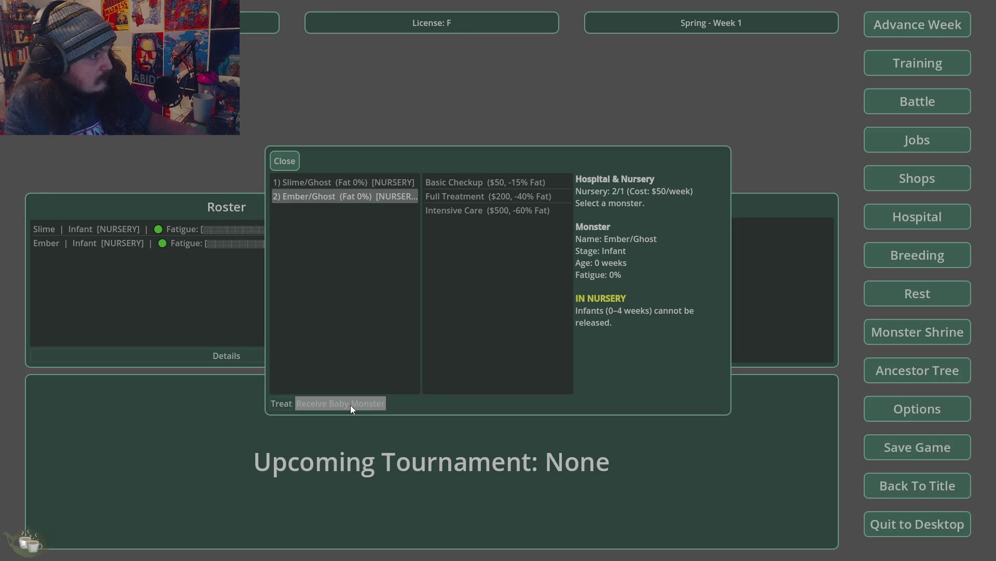
pyautogui.click(378, 183)
pyautogui.click(389, 192)
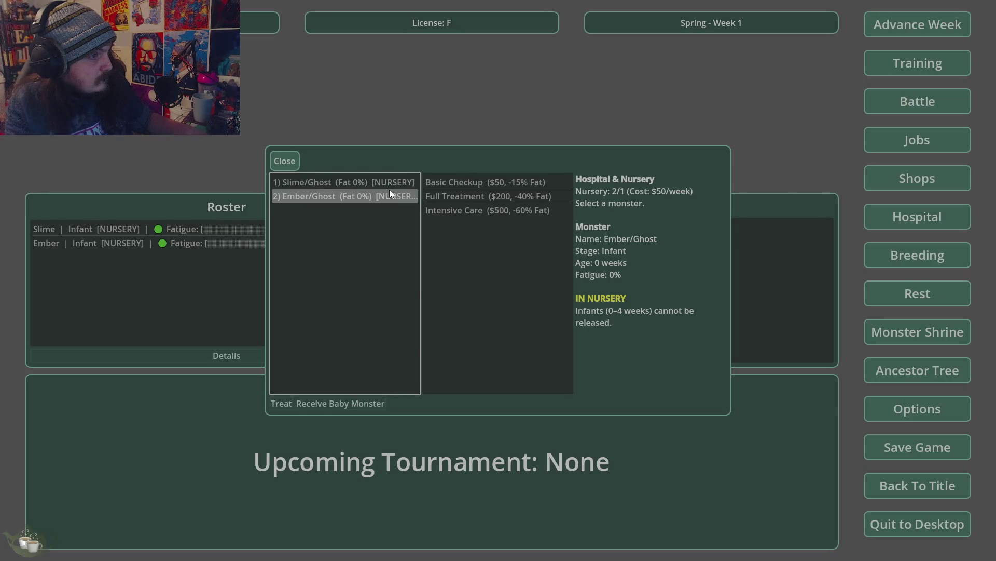
pyautogui.click(393, 179)
pyautogui.click(370, 406)
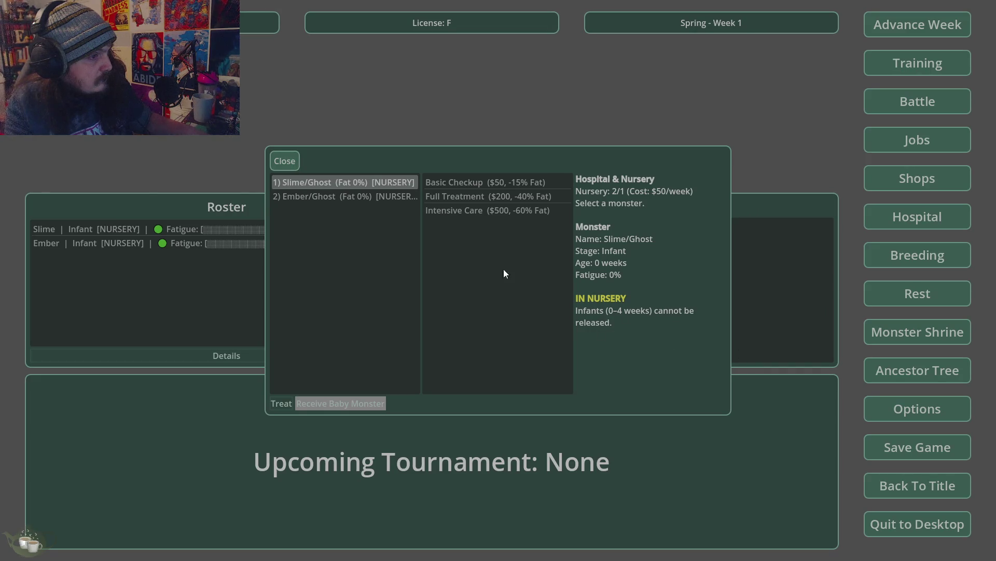
pyautogui.click(286, 163)
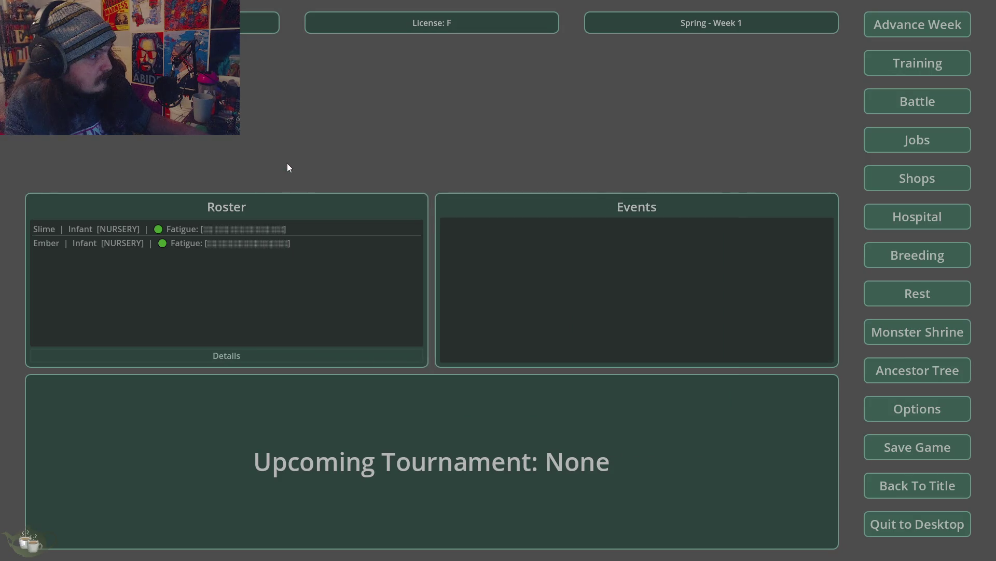
pyautogui.click(893, 25)
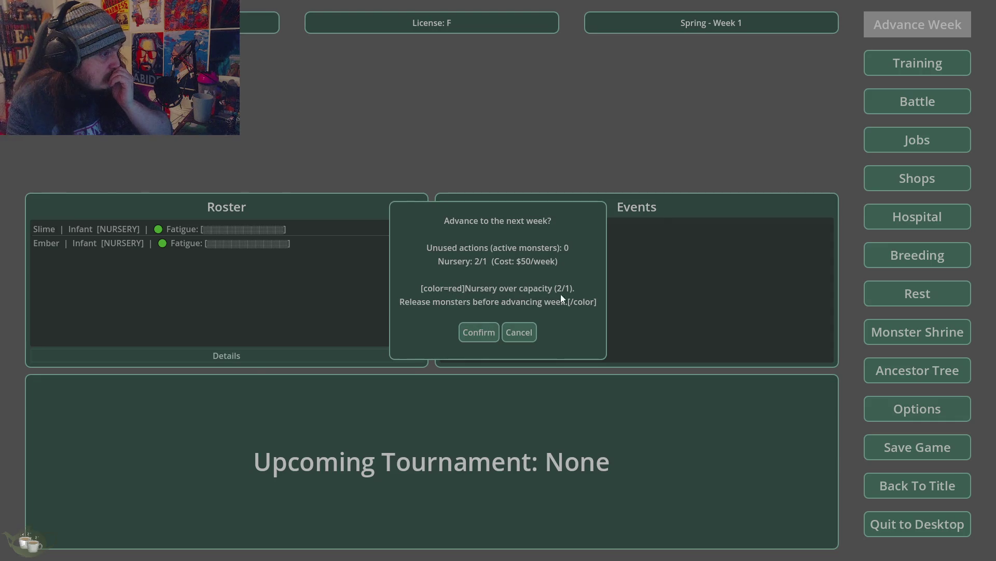
pyautogui.click(481, 332)
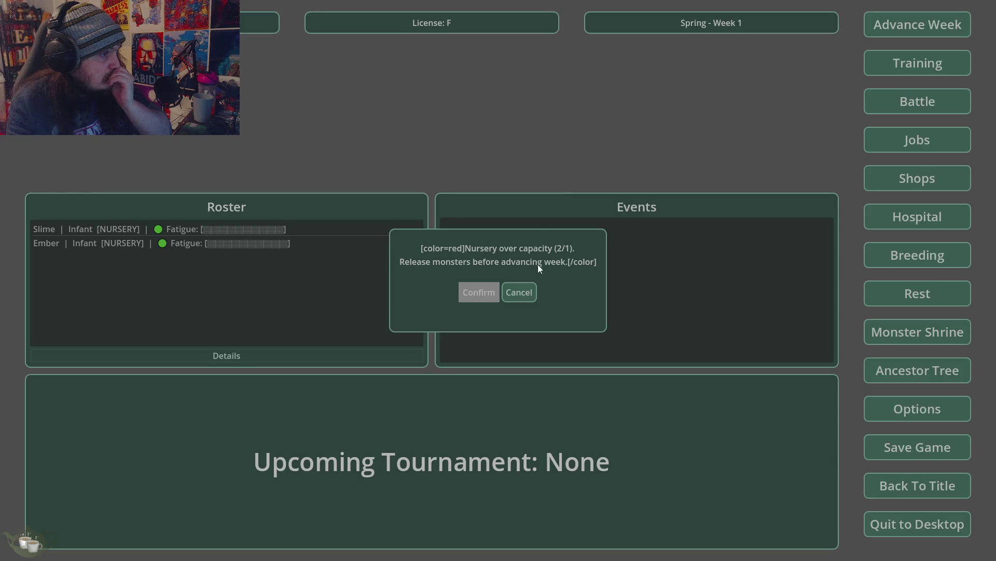
pyautogui.press('Escape')
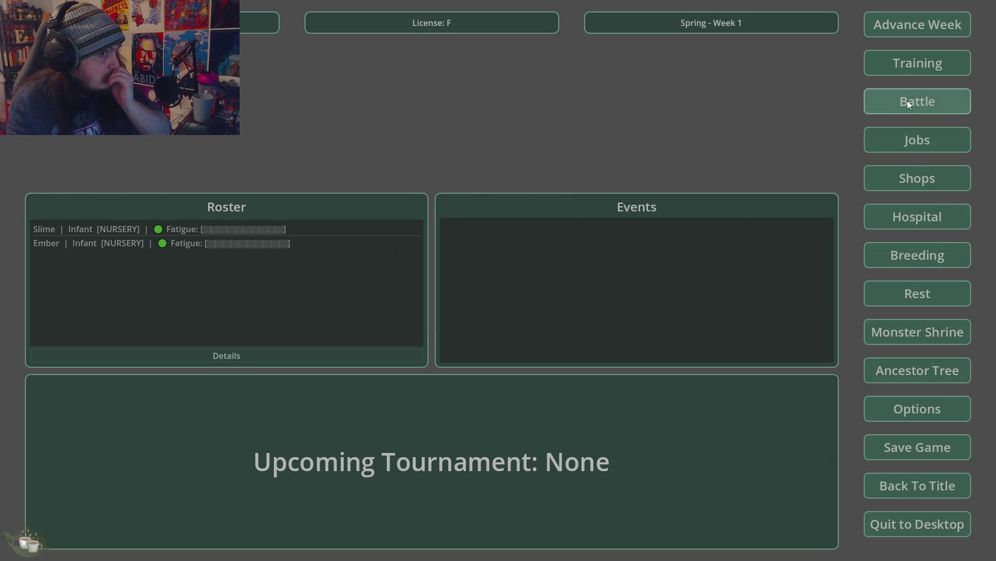
# Check Ember's details, the monster shrine and the nursery; Ember still cannot be released
pyautogui.click(132, 245)
pyautogui.click(219, 354)
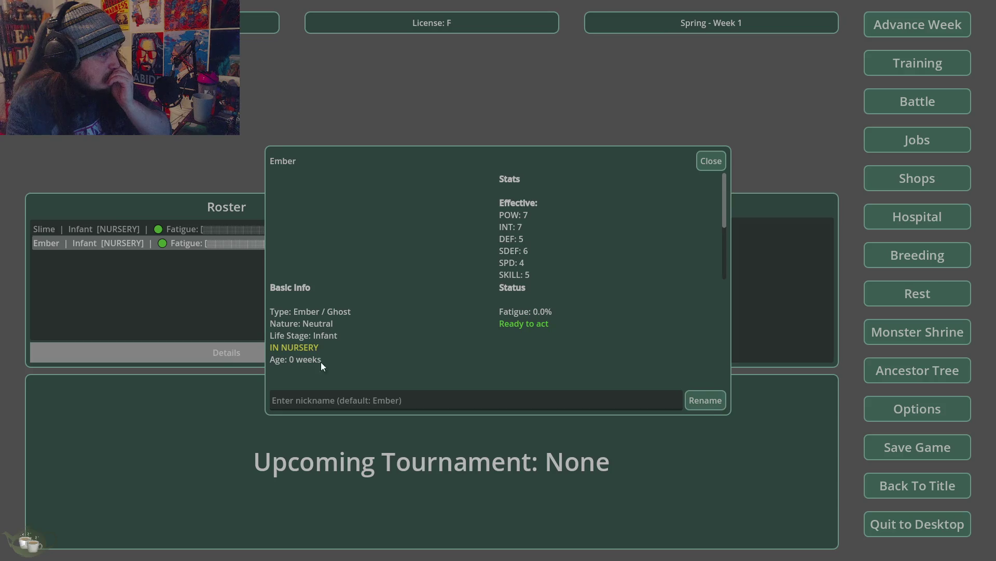
pyautogui.click(711, 156)
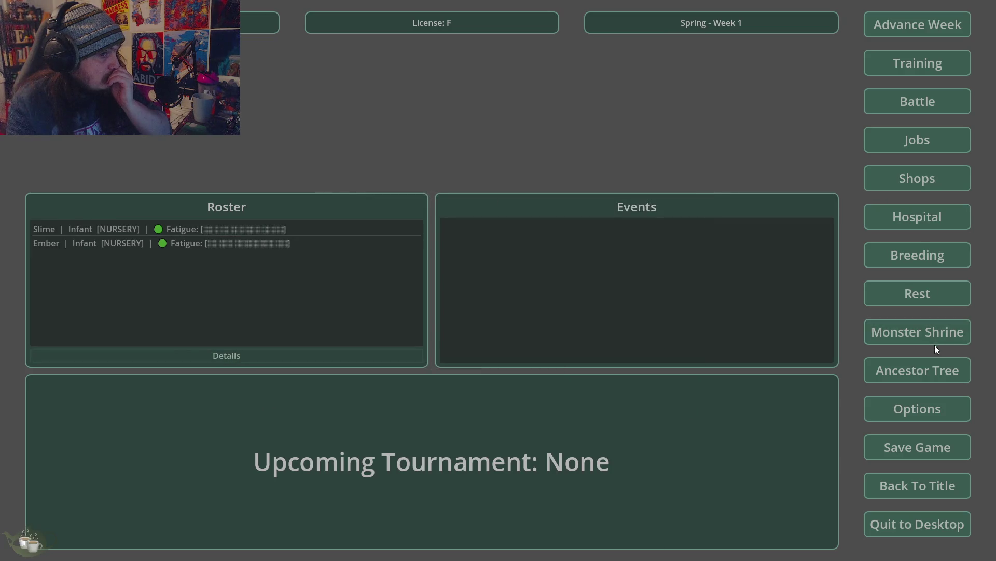
pyautogui.click(922, 335)
pyautogui.click(876, 329)
pyautogui.click(950, 226)
pyautogui.click(374, 196)
pyautogui.click(347, 410)
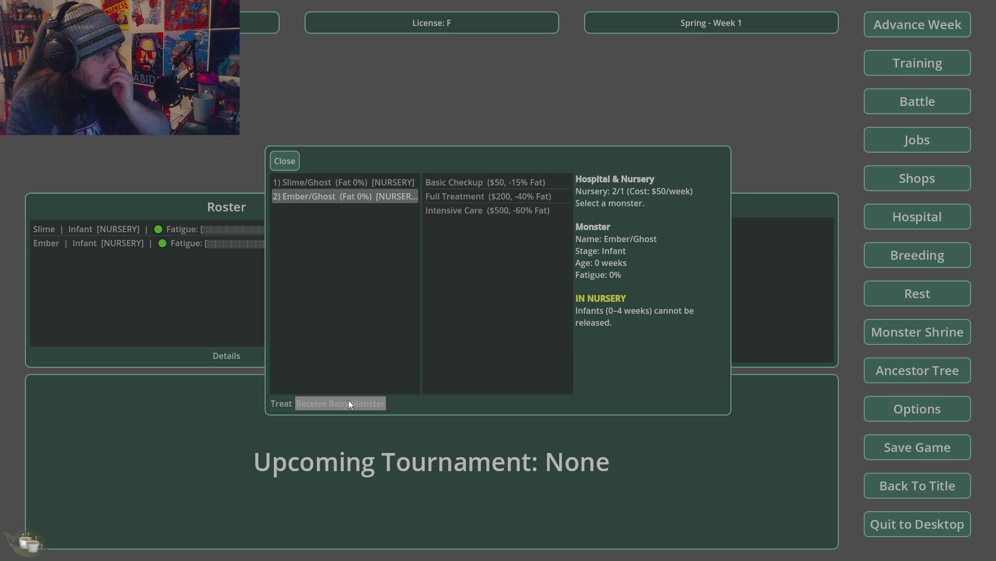
pyautogui.click(282, 161)
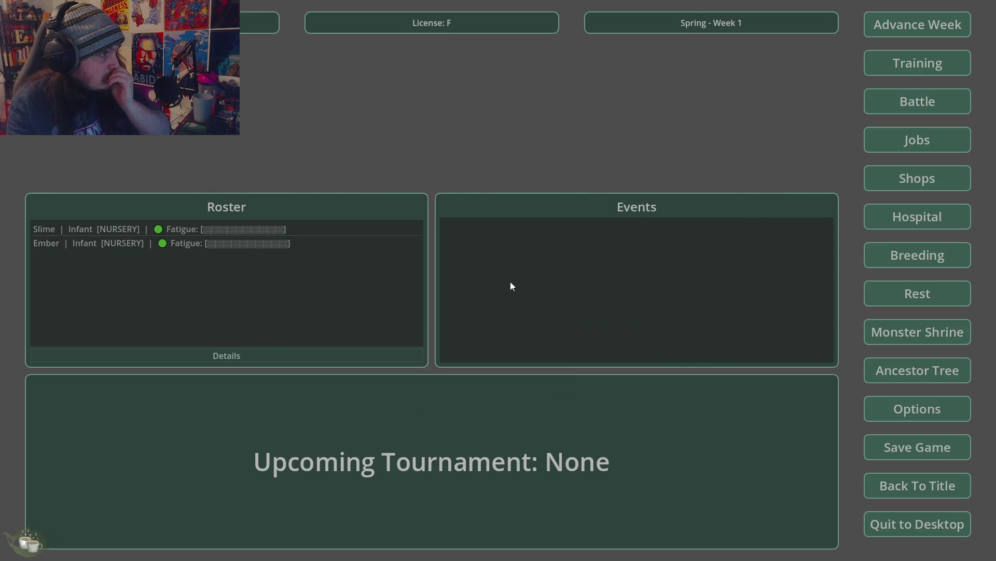
# Return to the title, start a new game, and add a generated Ghost to the roster
pyautogui.click(932, 492)
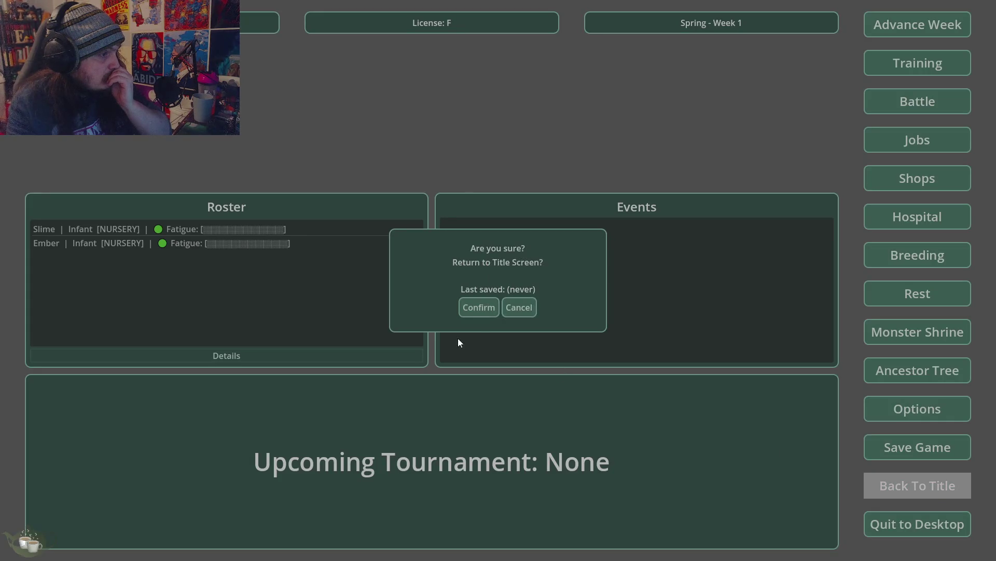
pyautogui.click(479, 307)
pyautogui.click(480, 231)
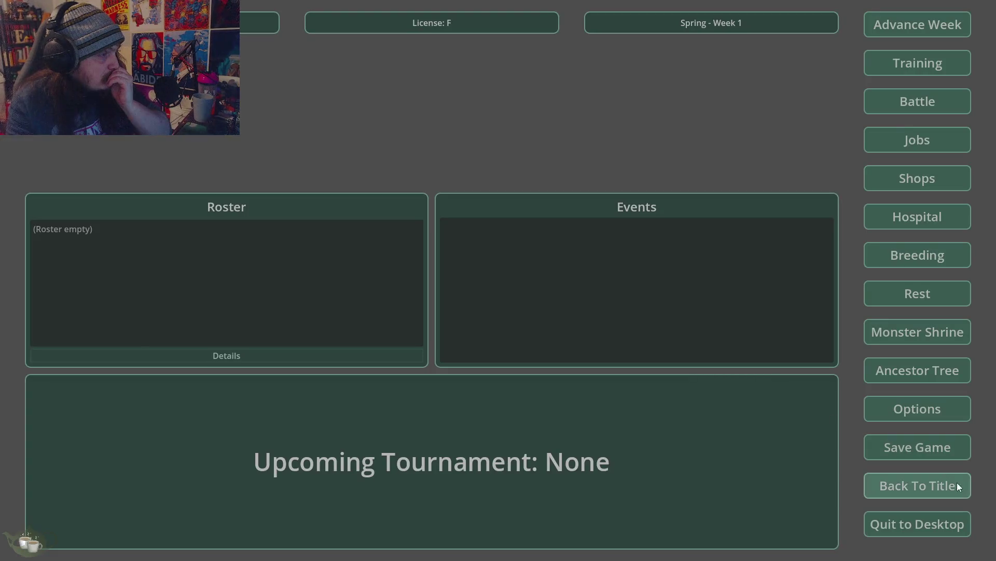
pyautogui.click(922, 339)
pyautogui.click(298, 215)
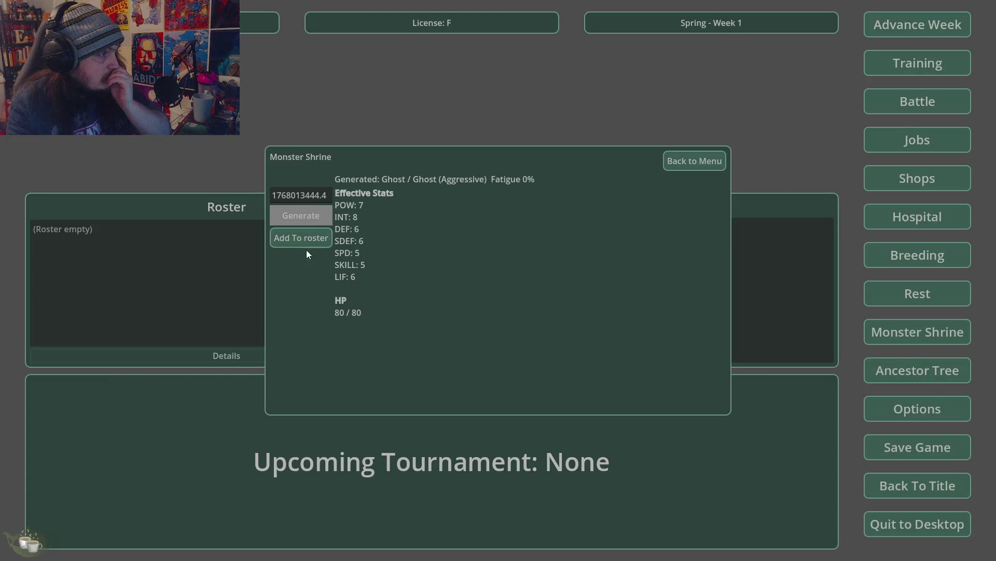
pyautogui.click(306, 249)
# Advance the calendar to Spring - Week 2
pyautogui.click(238, 242)
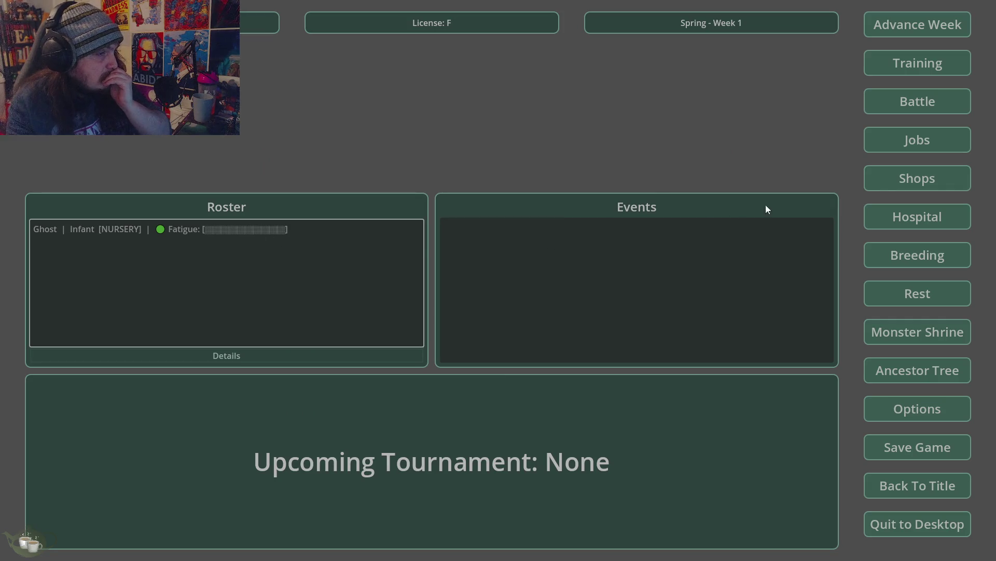
pyautogui.click(934, 29)
pyautogui.click(478, 316)
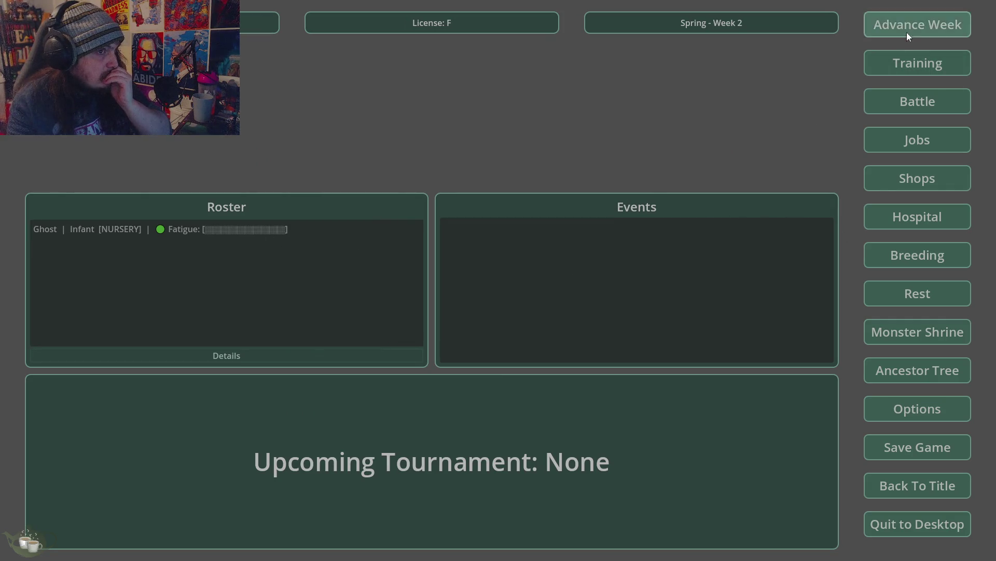
# Advance the calendar three weeks, from Week 2 to Week 5
pyautogui.click(907, 38)
pyautogui.click(476, 319)
pyautogui.click(912, 32)
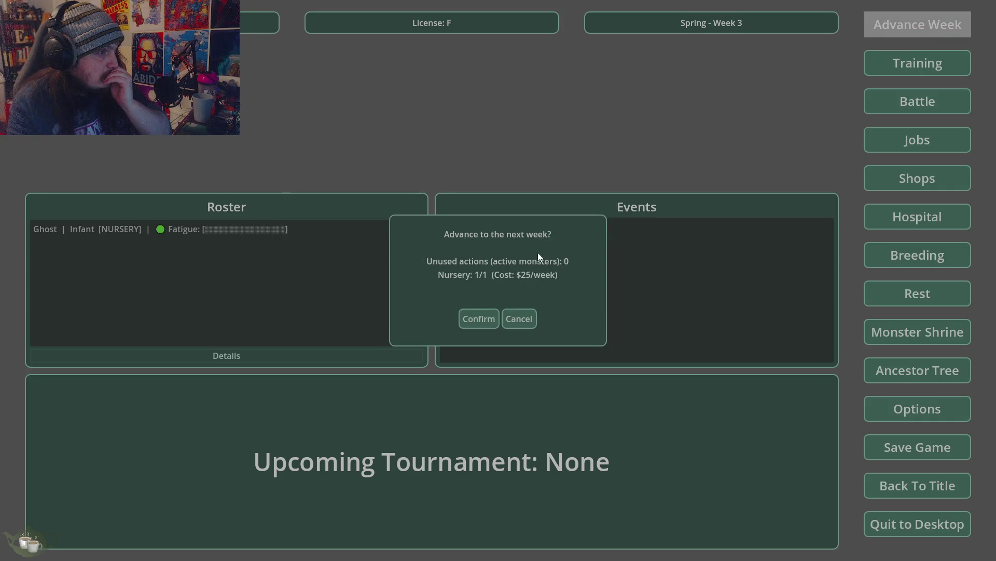
pyautogui.click(477, 319)
pyautogui.click(887, 23)
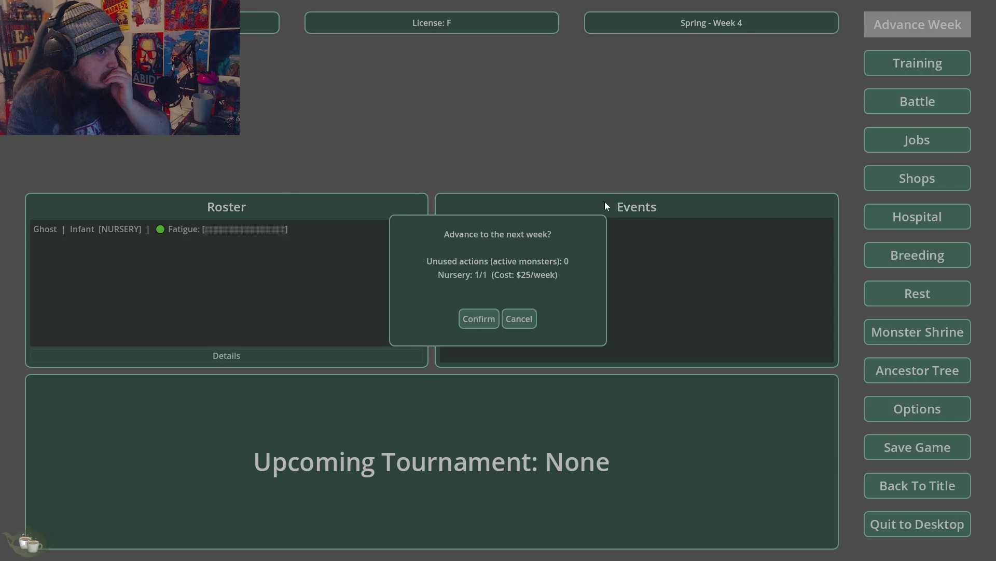
pyautogui.click(466, 319)
# Check the Ghost in the nursery, then advance to Summer - Week 6
pyautogui.click(163, 233)
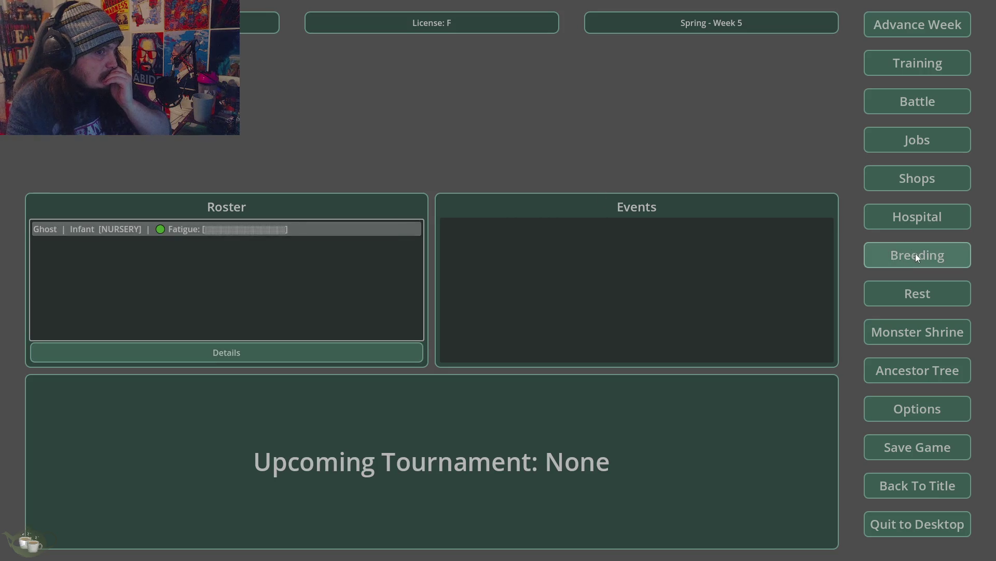
pyautogui.click(917, 215)
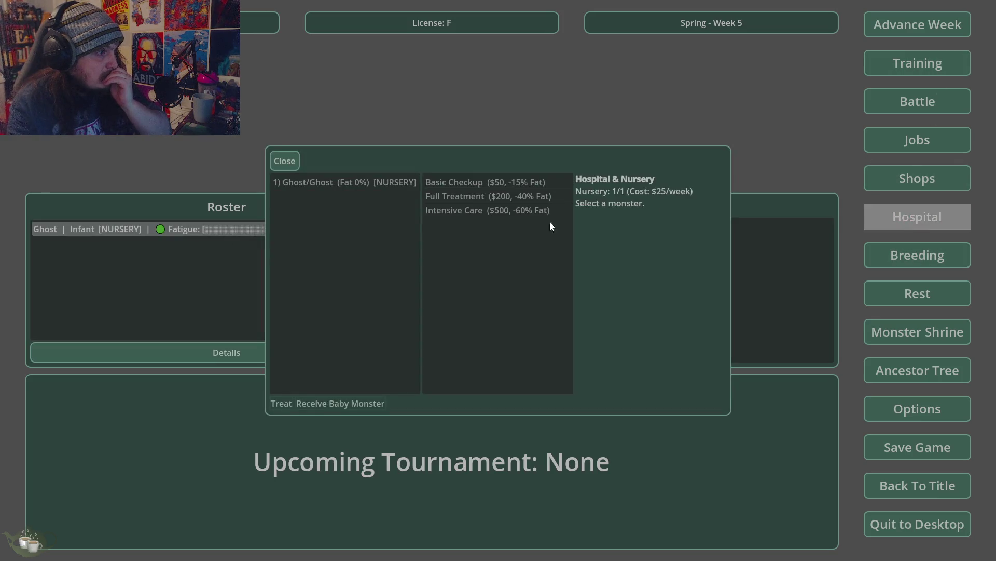
pyautogui.click(316, 186)
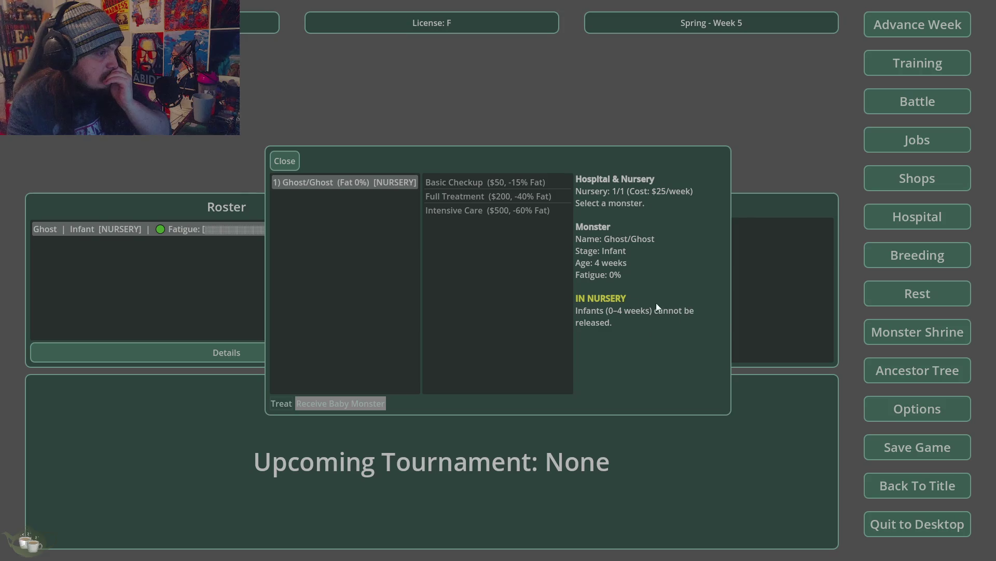
pyautogui.click(285, 161)
pyautogui.click(897, 18)
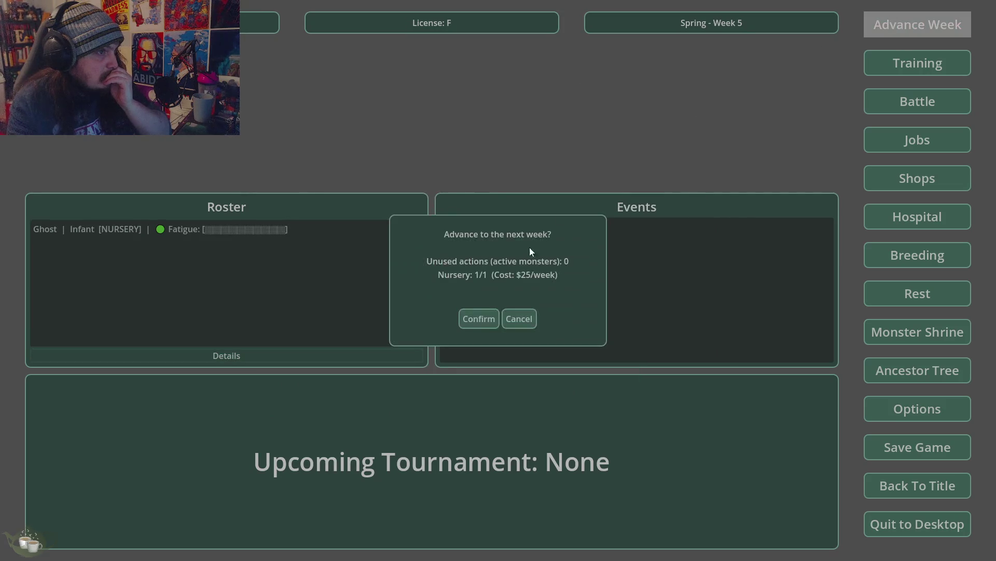
pyautogui.click(479, 318)
# Release the Juvenile Ghost from the nursery, leaving it at 0/1
pyautogui.click(248, 229)
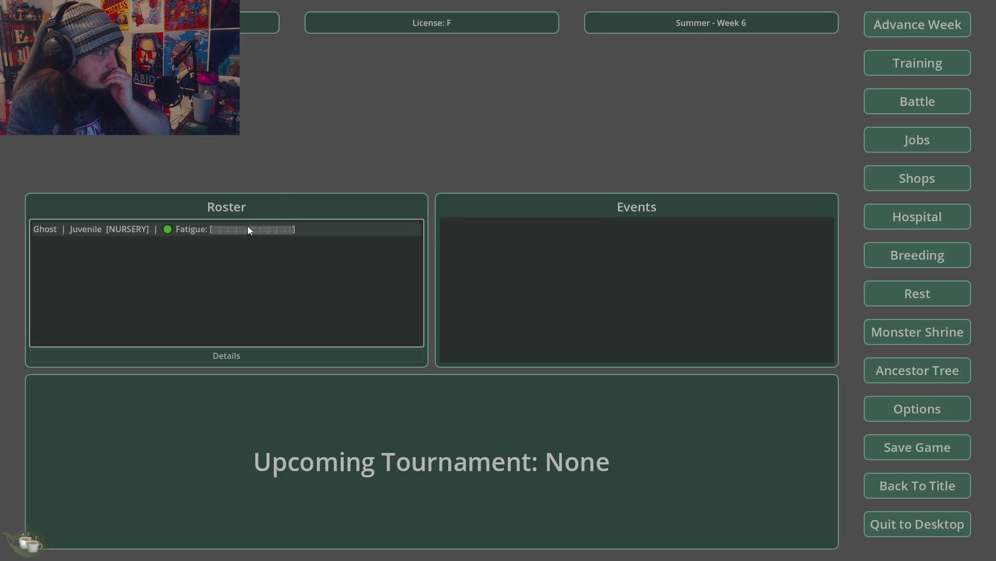
pyautogui.click(249, 229)
pyautogui.click(943, 207)
pyautogui.click(385, 181)
pyautogui.click(355, 401)
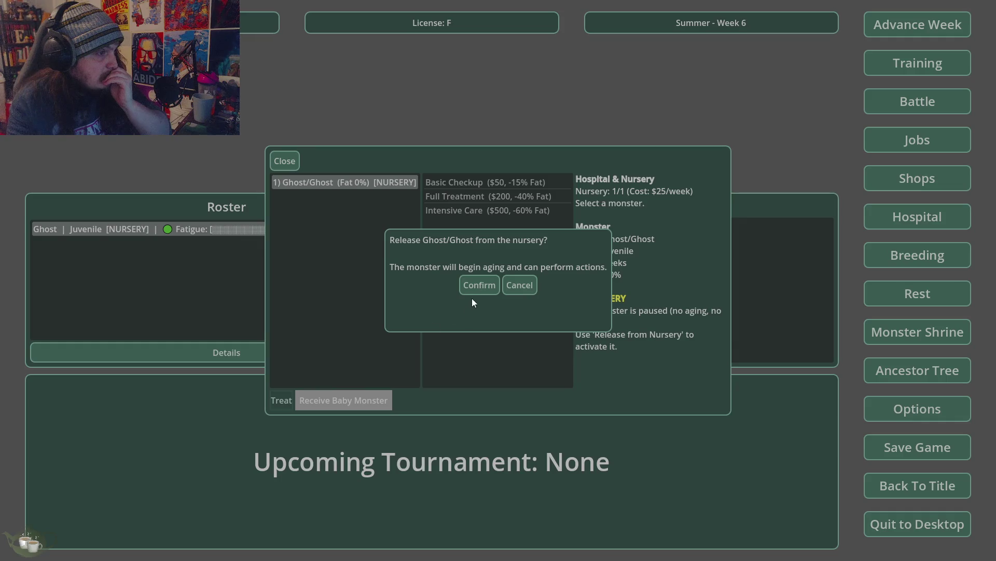
pyautogui.click(517, 285)
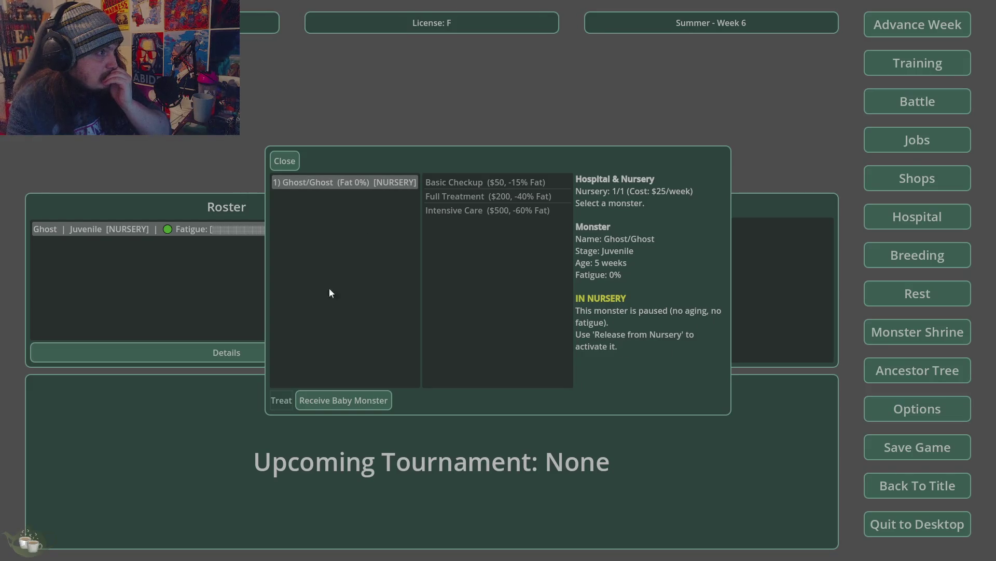
pyautogui.click(344, 400)
pyautogui.click(472, 293)
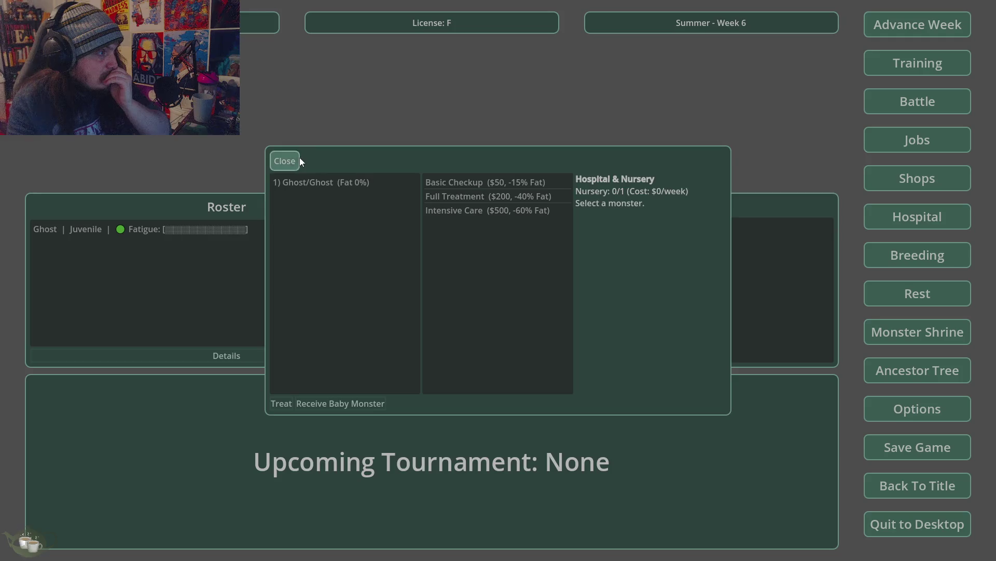
pyautogui.click(301, 161)
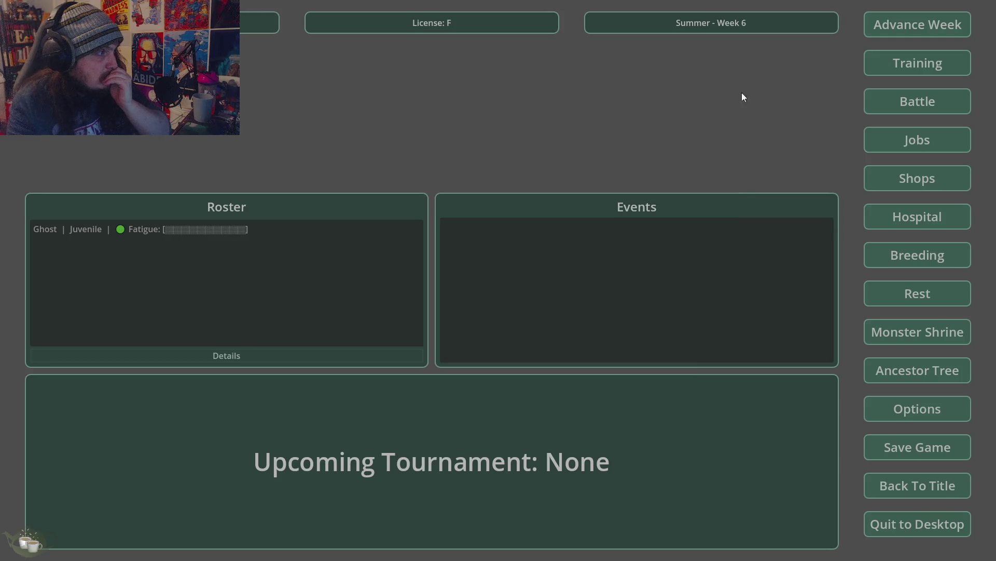
# Advance the calendar week by week from Summer - Week 7 through Week 12
pyautogui.click(882, 15)
pyautogui.click(462, 318)
pyautogui.click(902, 31)
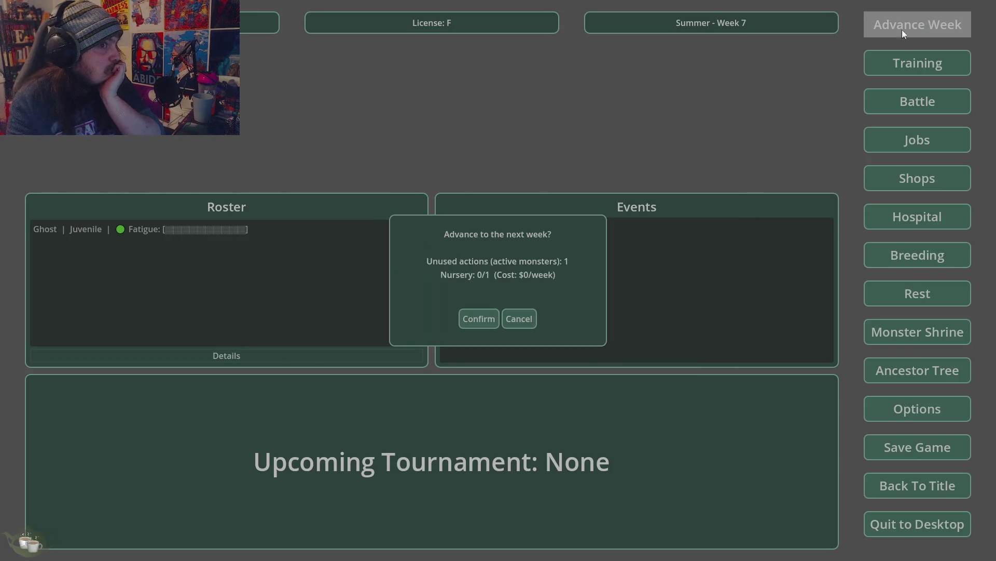
pyautogui.click(473, 326)
pyautogui.click(903, 26)
pyautogui.click(482, 318)
pyautogui.click(890, 30)
pyautogui.click(475, 317)
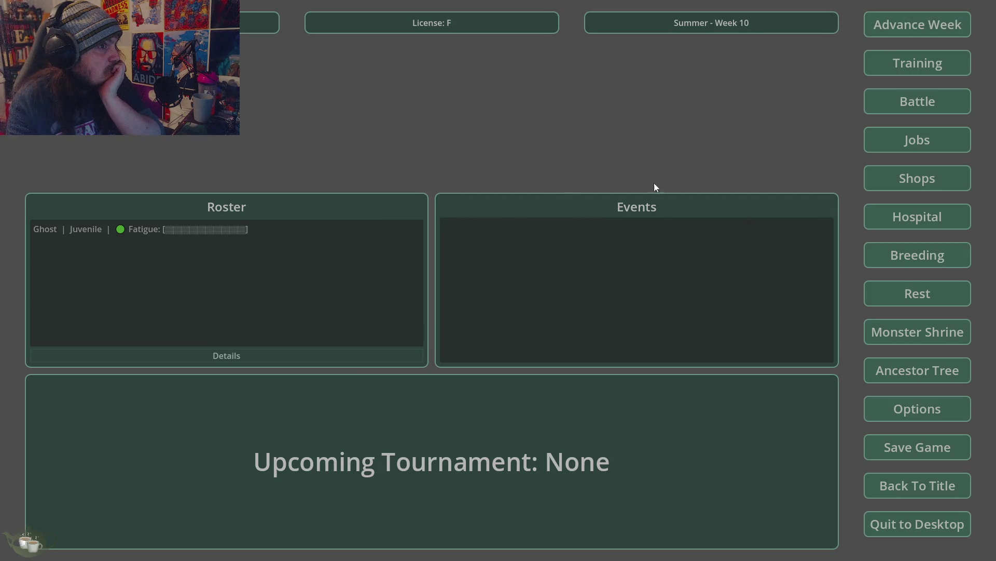
pyautogui.click(920, 24)
pyautogui.click(920, 24)
pyautogui.click(477, 317)
pyautogui.click(916, 25)
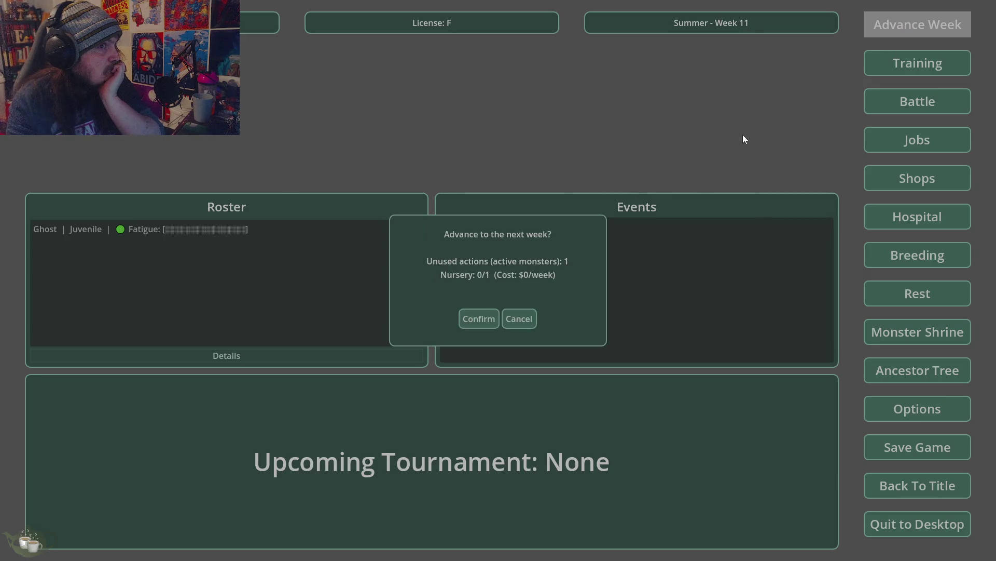
pyautogui.click(477, 323)
# Advance from Fall - Week 13 to Winter - Week 18 and view the adult Ghost's stats
pyautogui.click(941, 27)
pyautogui.click(469, 320)
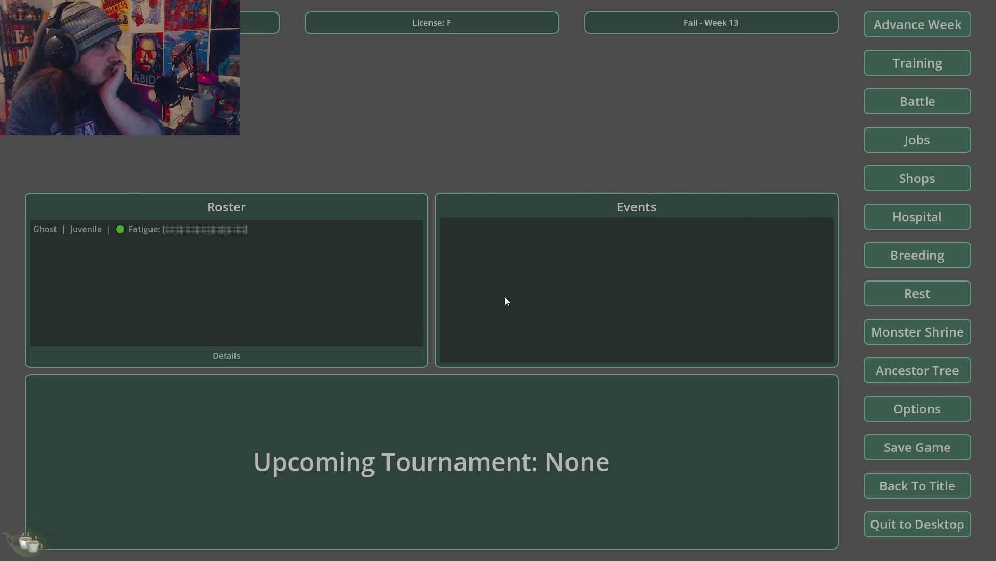
pyautogui.click(883, 27)
pyautogui.click(471, 323)
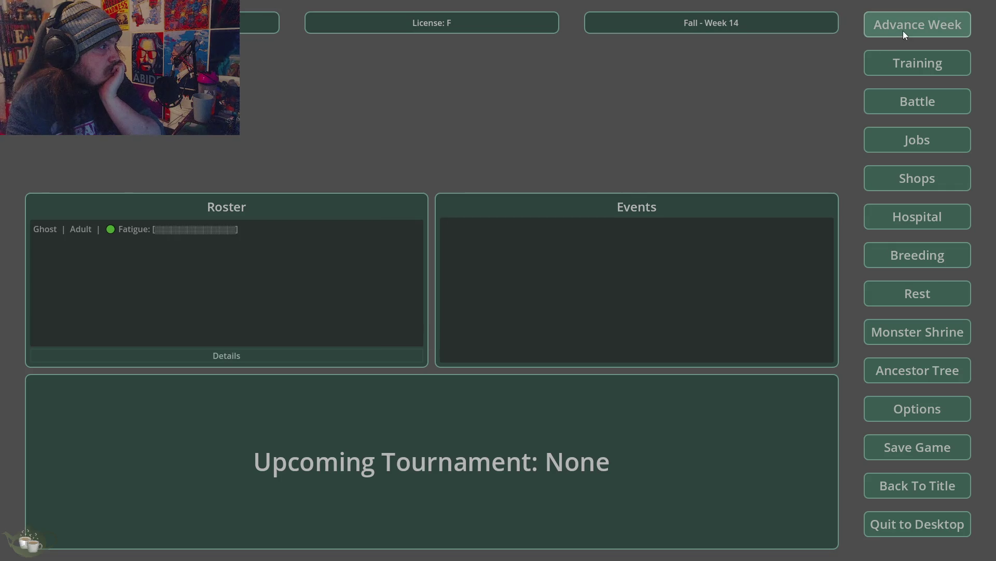
pyautogui.click(903, 30)
pyautogui.click(472, 321)
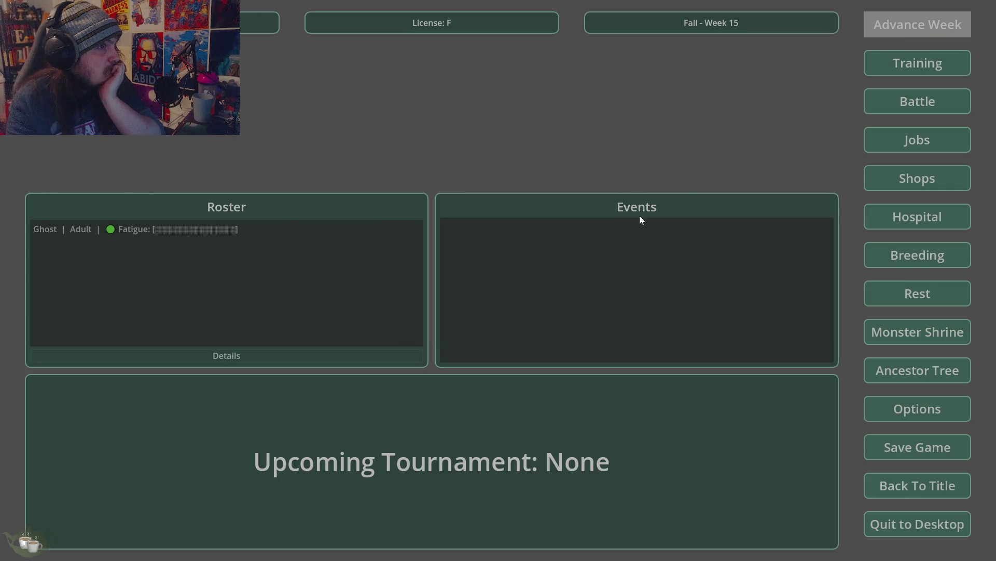
pyautogui.click(919, 31)
pyautogui.click(487, 315)
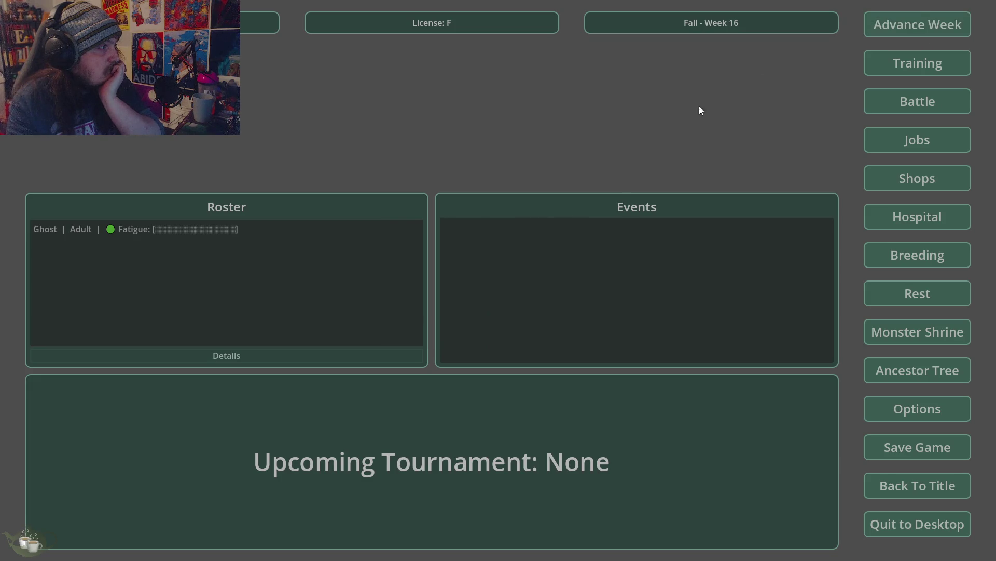
pyautogui.click(917, 23)
pyautogui.click(473, 317)
pyautogui.click(865, 32)
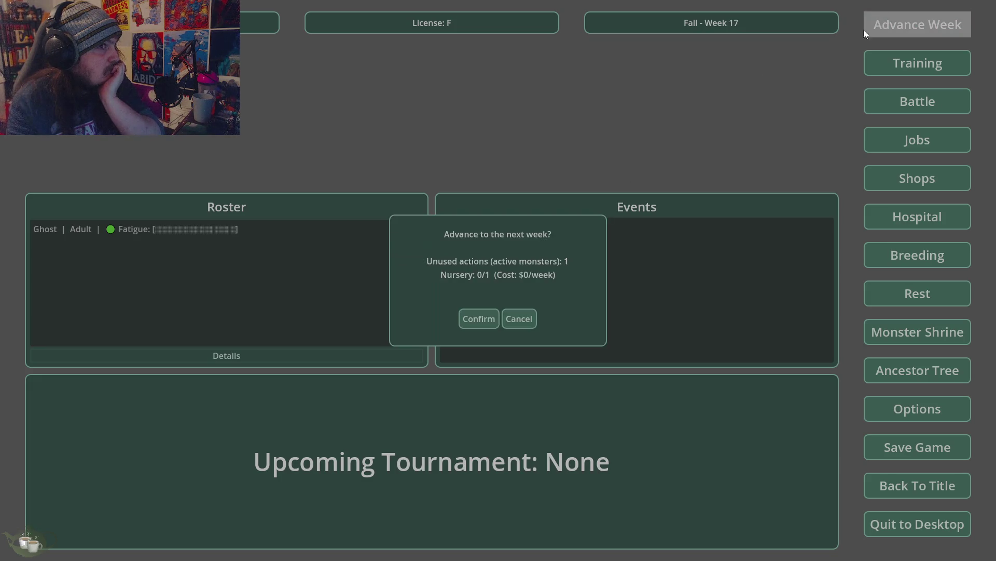
pyautogui.click(471, 318)
pyautogui.click(130, 230)
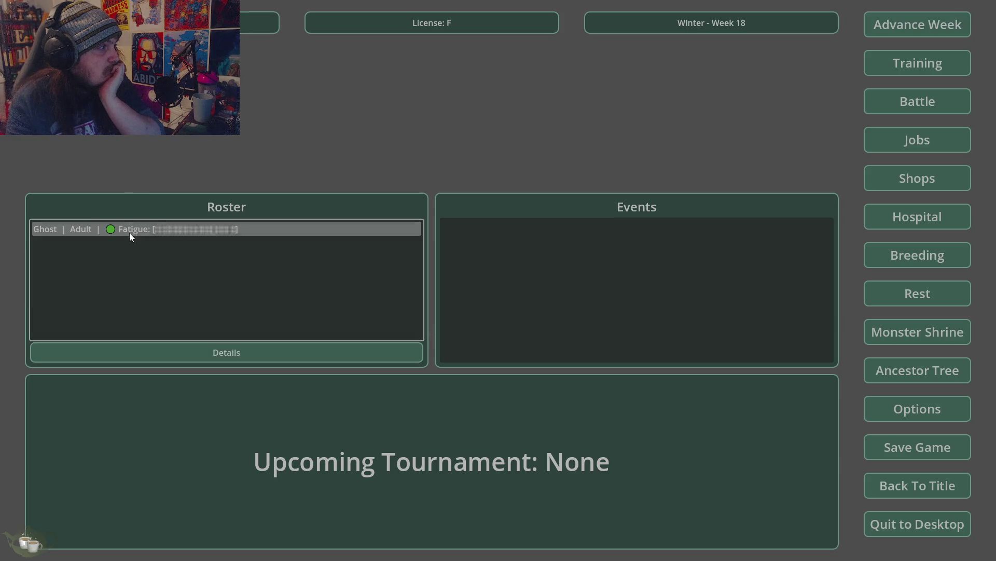
pyautogui.click(175, 349)
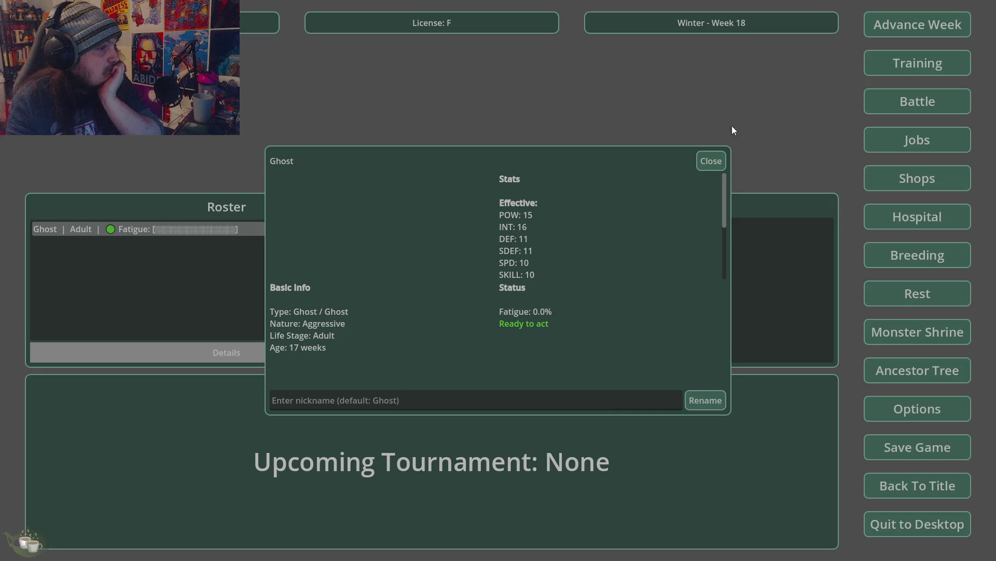
pyautogui.click(711, 162)
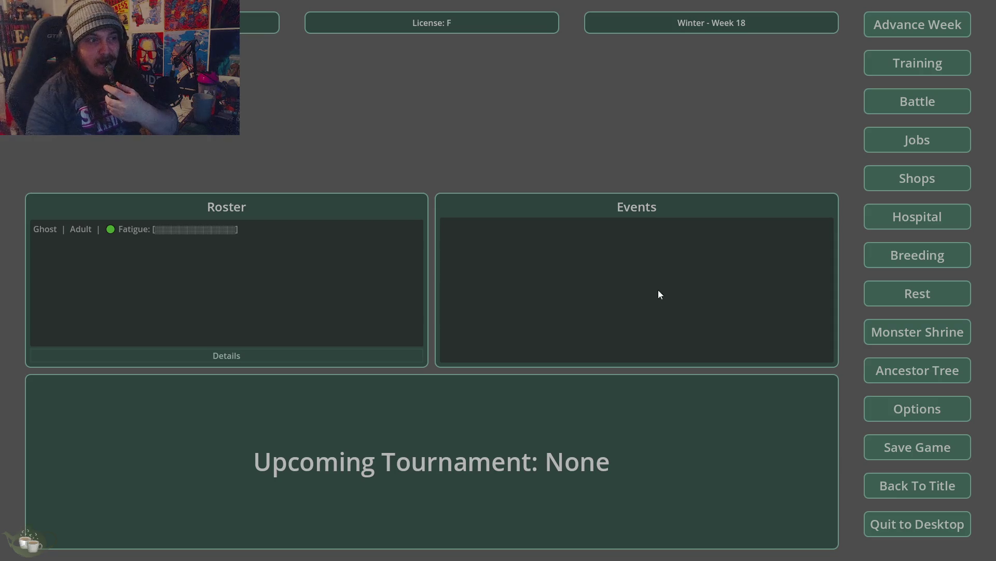
pyautogui.click(196, 227)
pyautogui.click(298, 354)
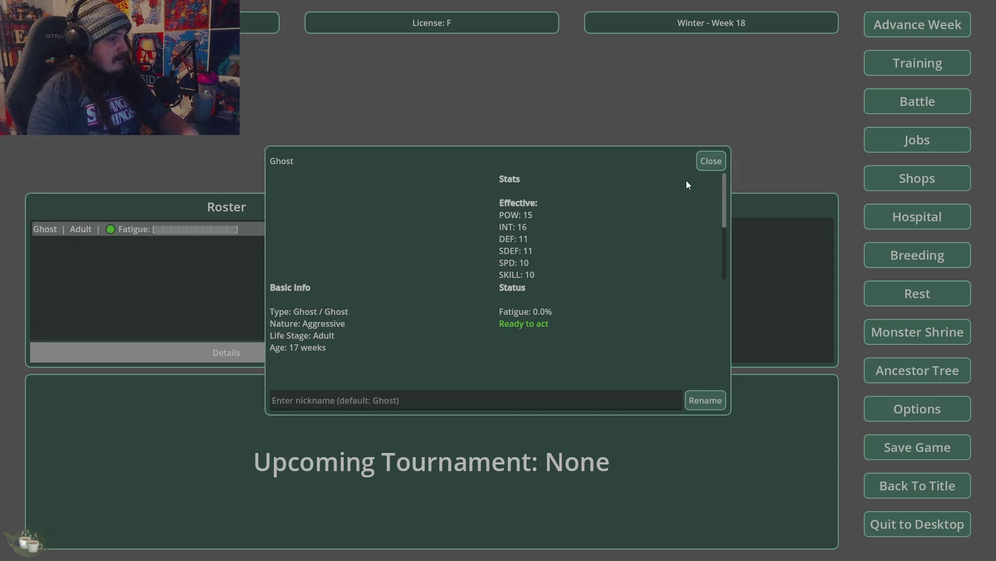
pyautogui.click(702, 156)
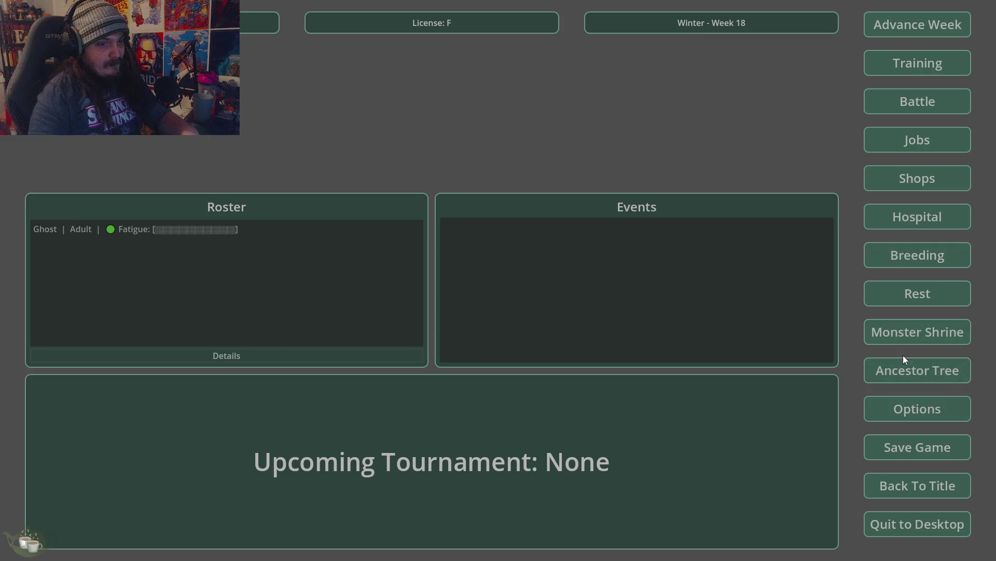
pyautogui.click(914, 338)
pyautogui.click(688, 165)
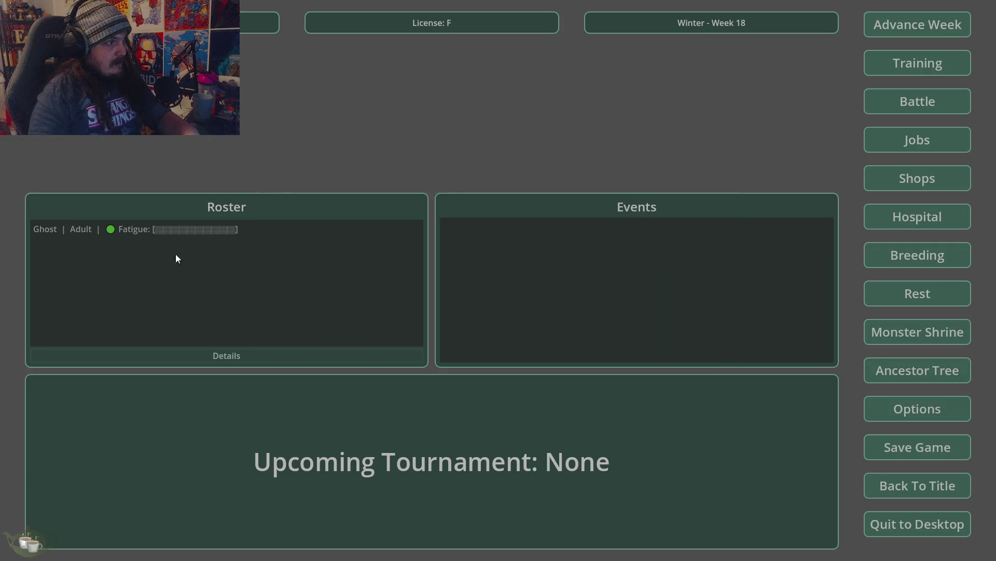